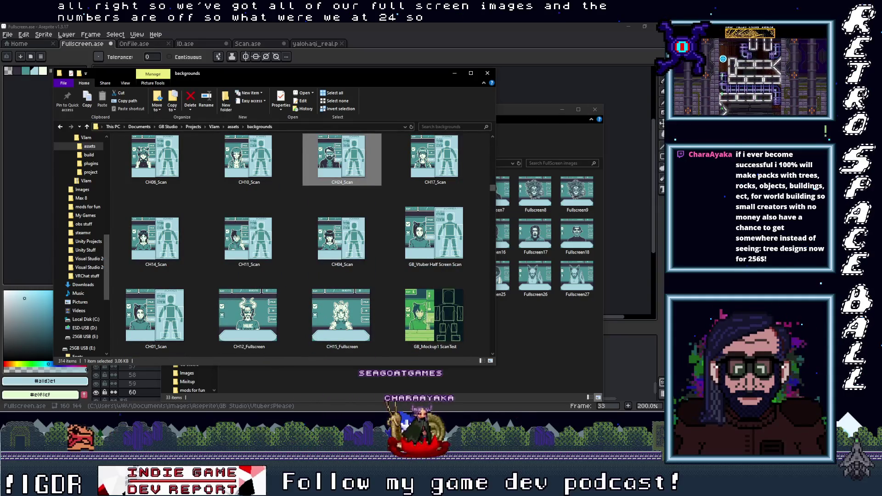
Check NPC numbers in GB Studio, then bring the FullScreen images folder (Fullscreen1–33) forward.
key("alt+Tab")
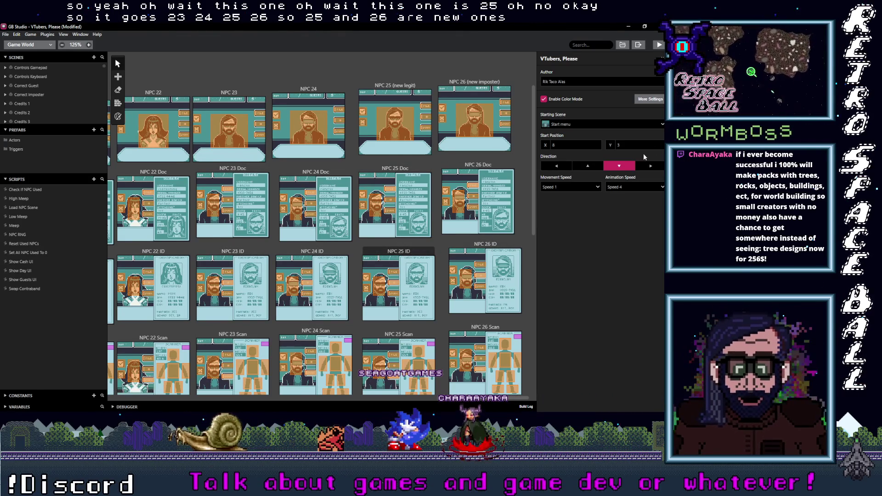
mouse_move(666, 133)
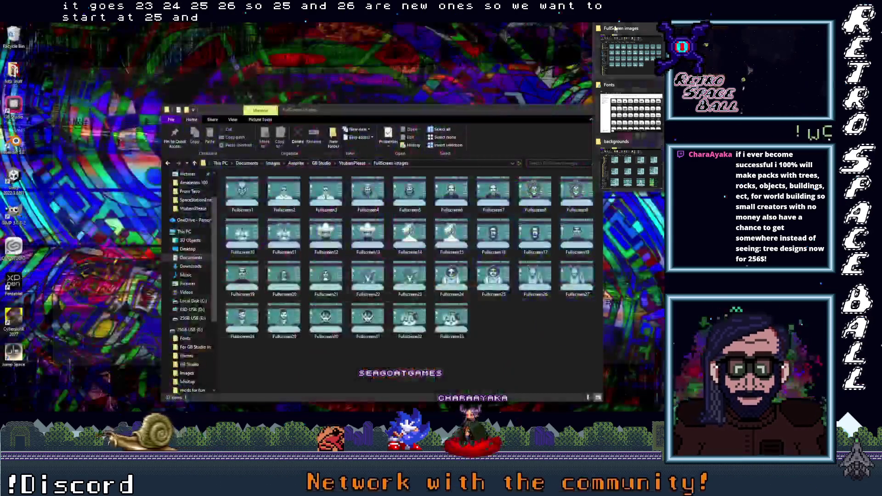
left_click(631, 50)
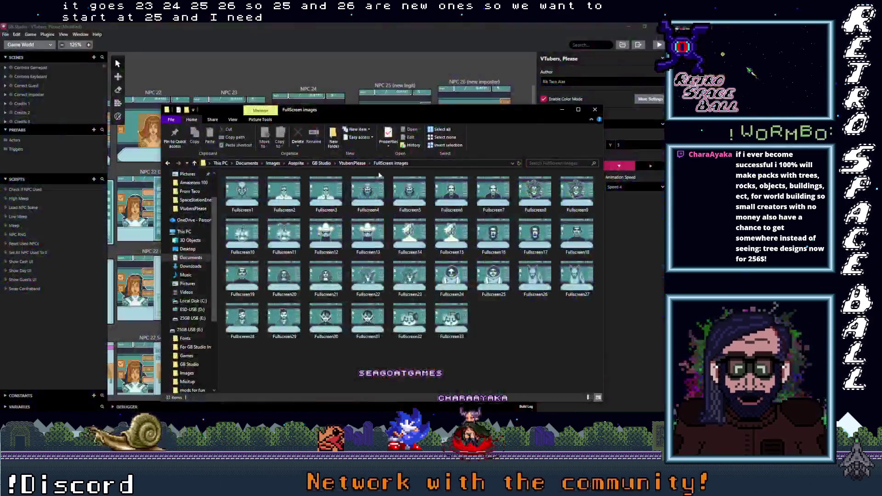
Cancel a rename of Fullscreen1 and view the backgrounds folder's existing CHxx names from the top.
left_click(243, 210)
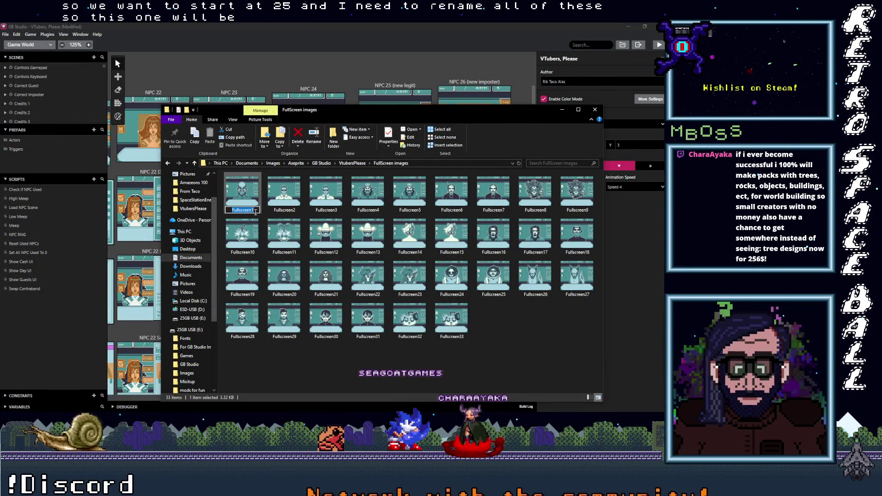
mouse_move(309, 110)
left_mouse_down()
mouse_move(305, 282)
mouse_move(296, 110)
left_mouse_up()
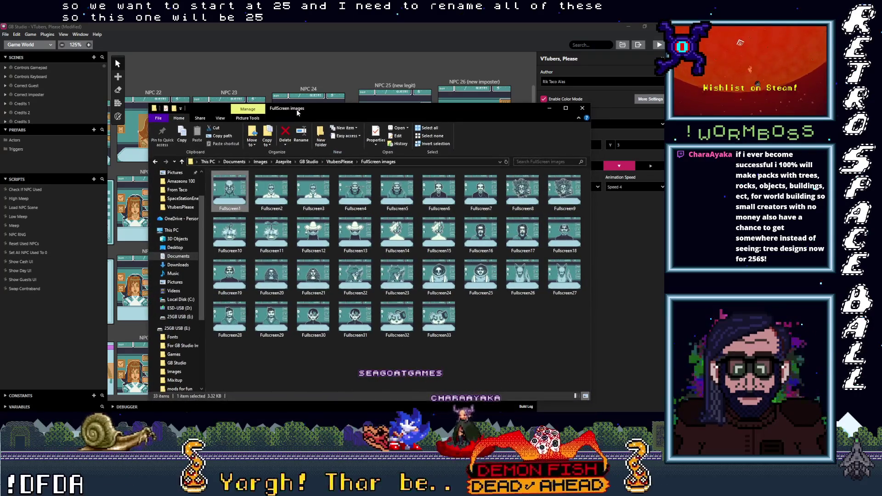
key("alt+Tab")
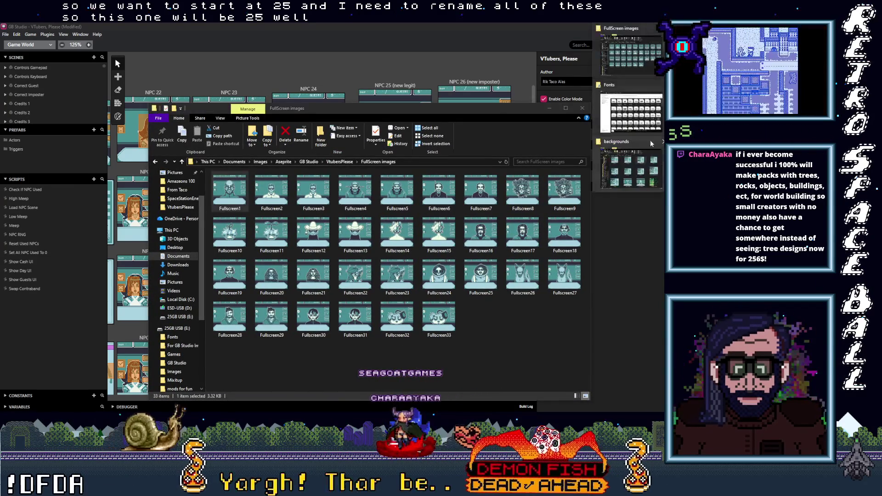
scroll(301, 291, "up", 3)
scroll(301, 291, "up", 5)
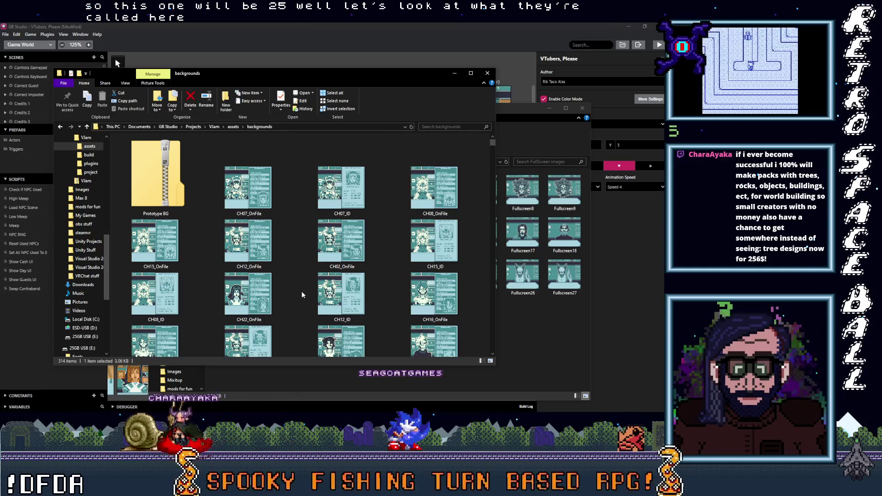
Find names like CH08_Fullscreen in backgrounds, then return to FullScreen images and edit Fullscreen1's name.
scroll(301, 290, "down", 5)
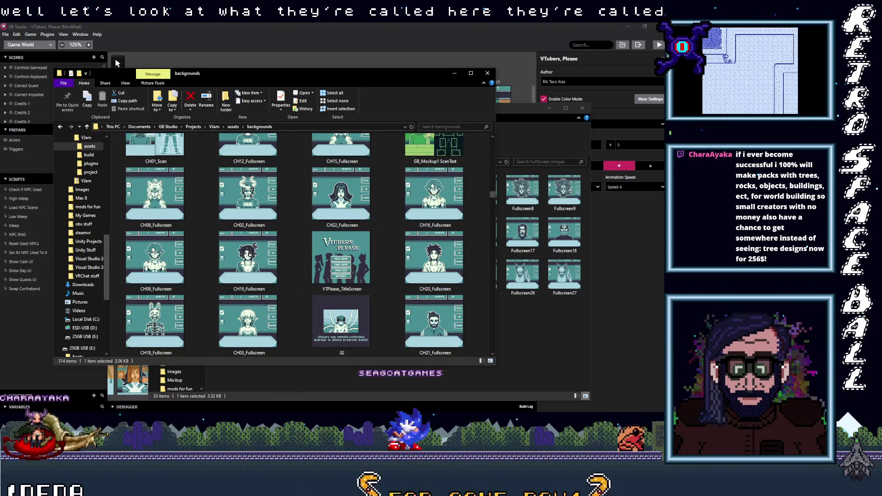
left_click(522, 108)
left_click(228, 208)
key("Escape")
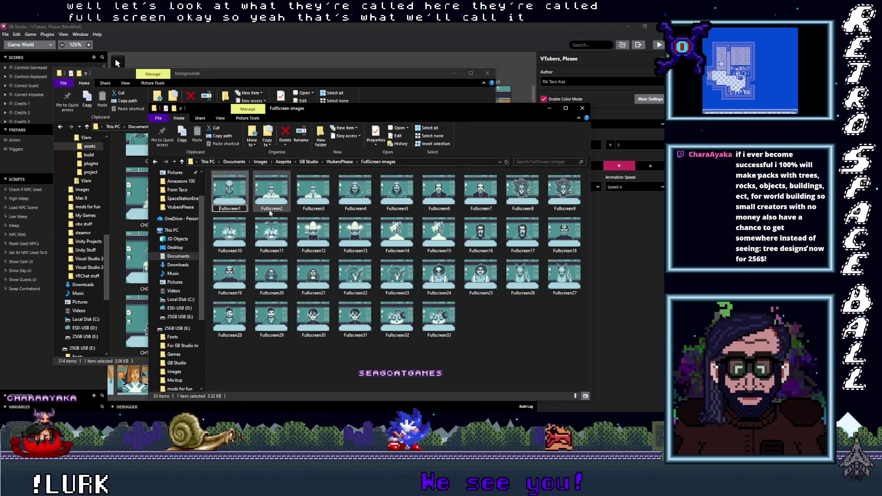
Rename Fullscreen1 to CH25_Fullscreen by adding the CH25_ prefix and dropping the trailing 1.
type("CH")
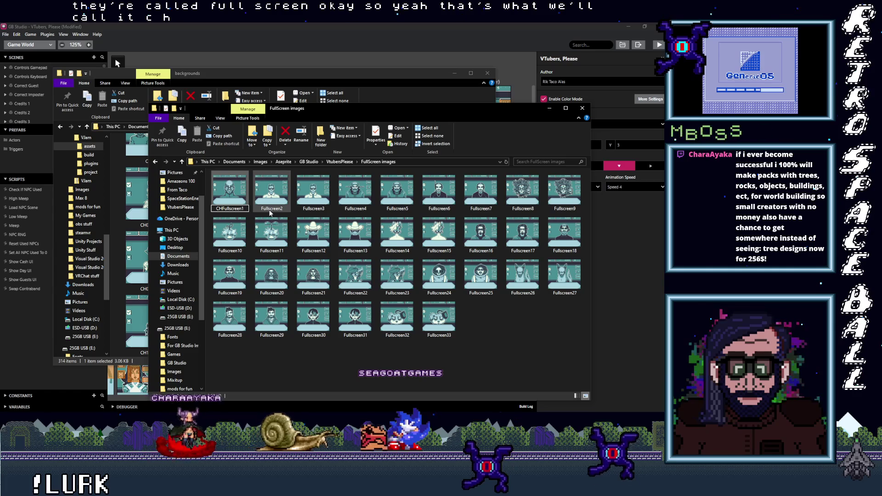
type("25_")
key("End")
key("BackSpace")
left_click(287, 361)
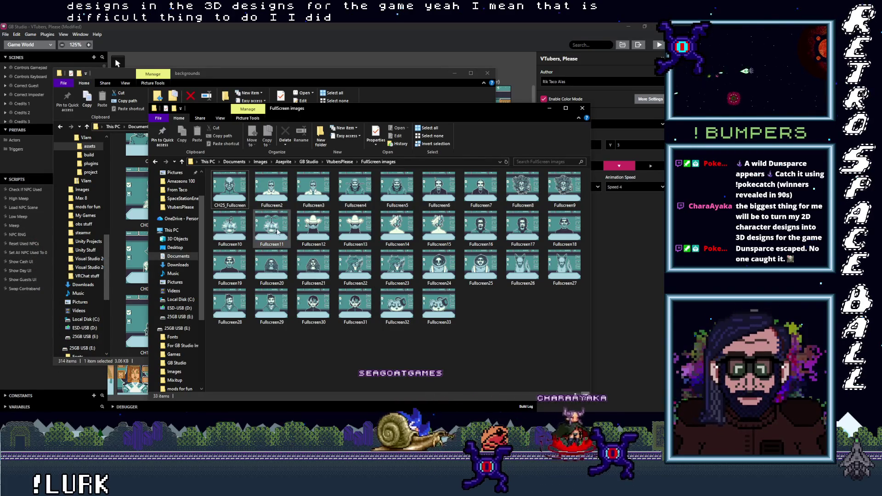
Rename Fullscreen2 with a CH and 2 prefix toward CH26_Fullscreen.
left_click(270, 208)
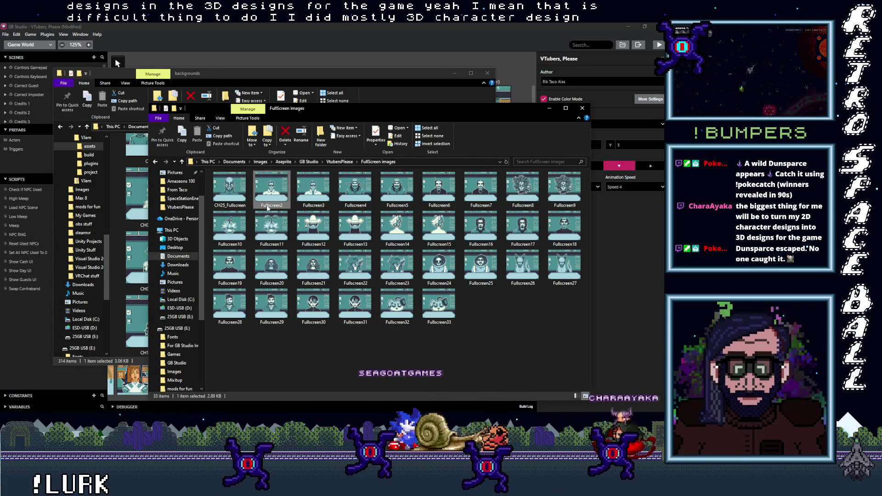
key("F2")
key("Escape")
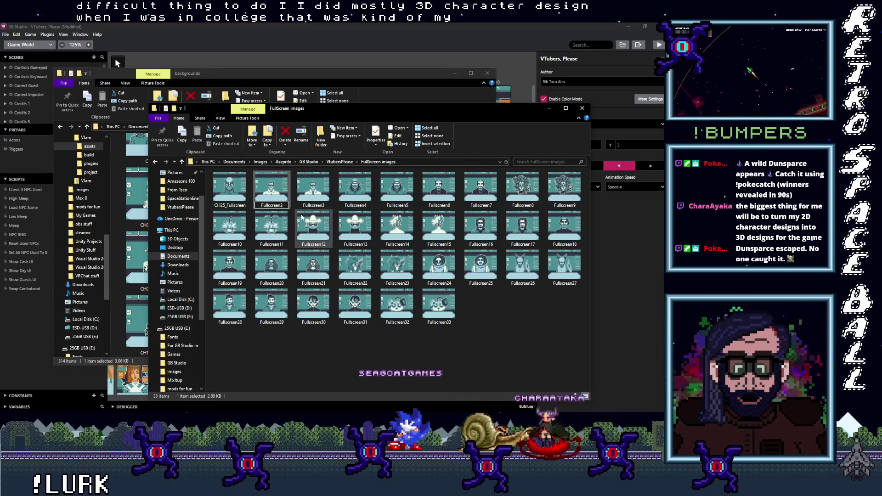
type("CH_")
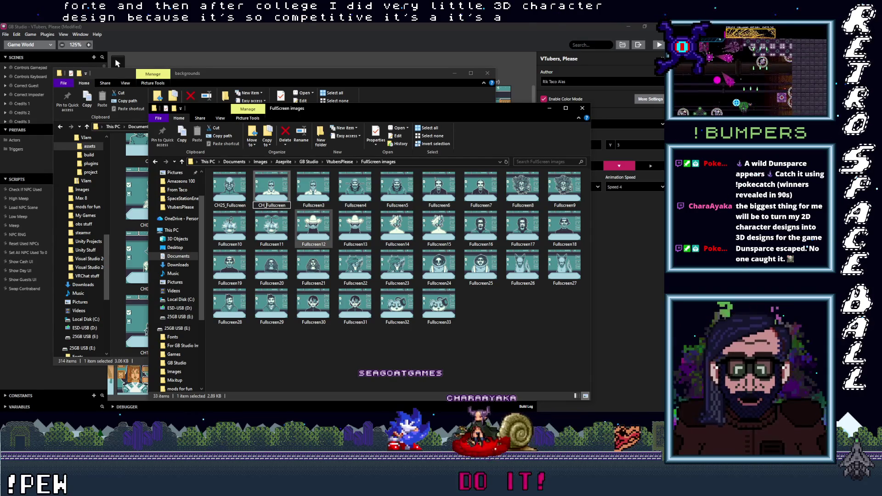
type("26")
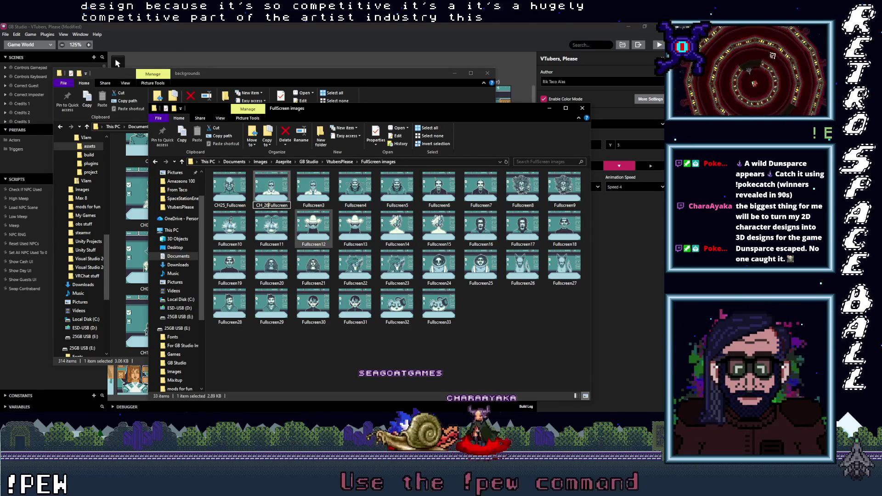
left_click(307, 207)
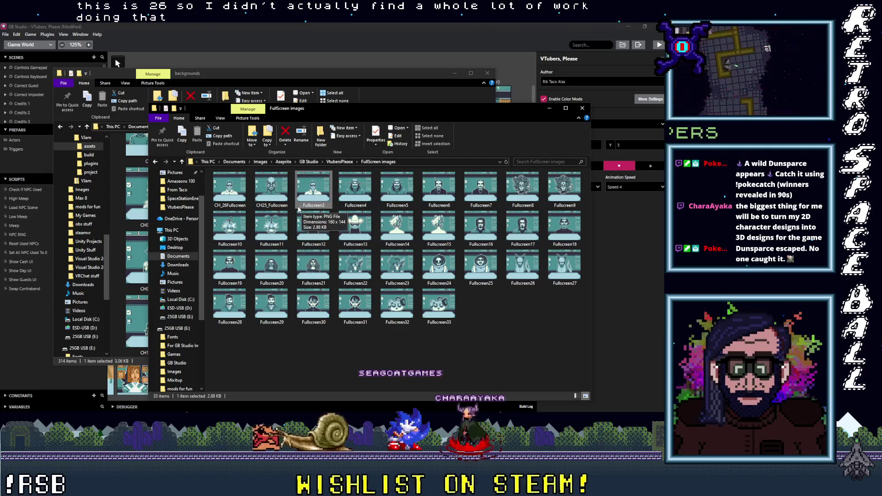
Correct the mistyped CH_26Fullscreen to CH26_Fullscreen, then open Fullscreen3 in Aseprite.
left_click(225, 207)
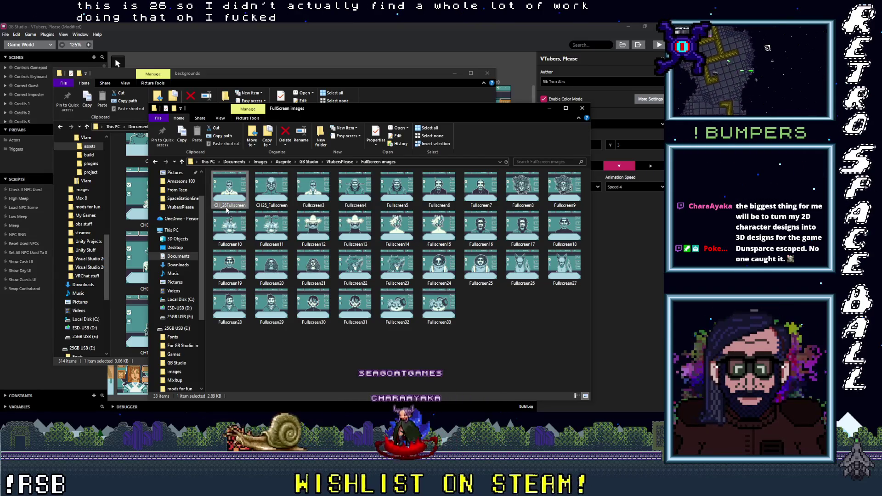
left_click(242, 207)
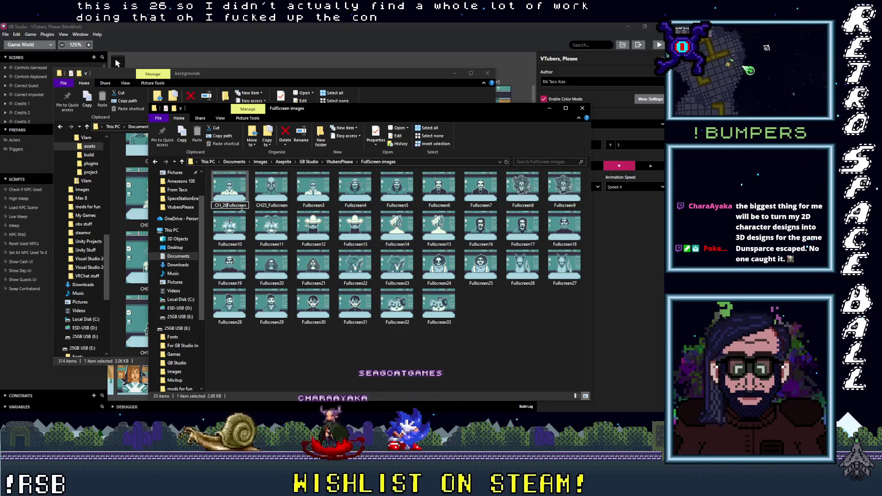
type("_")
key("Return")
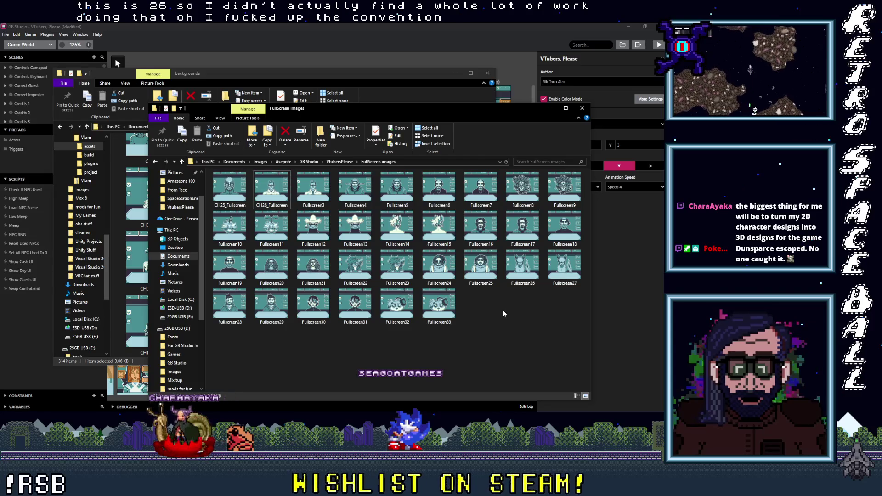
left_click(503, 310)
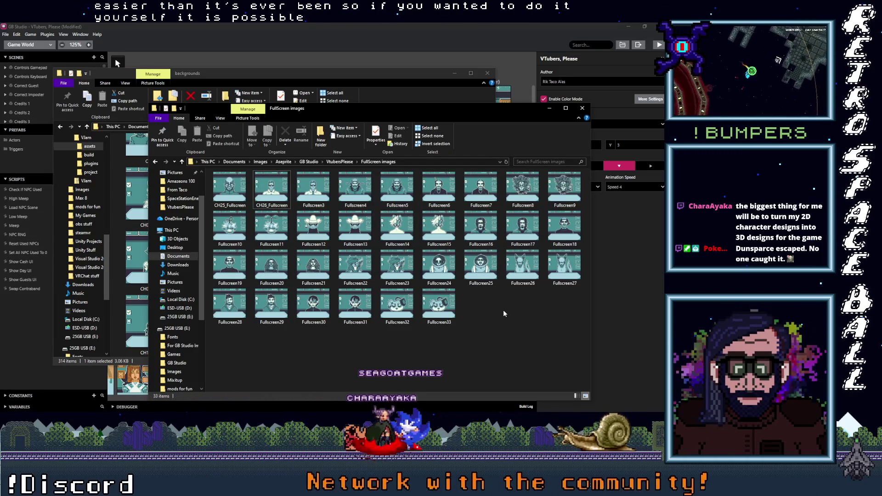
left_click(315, 207)
double_click(315, 207)
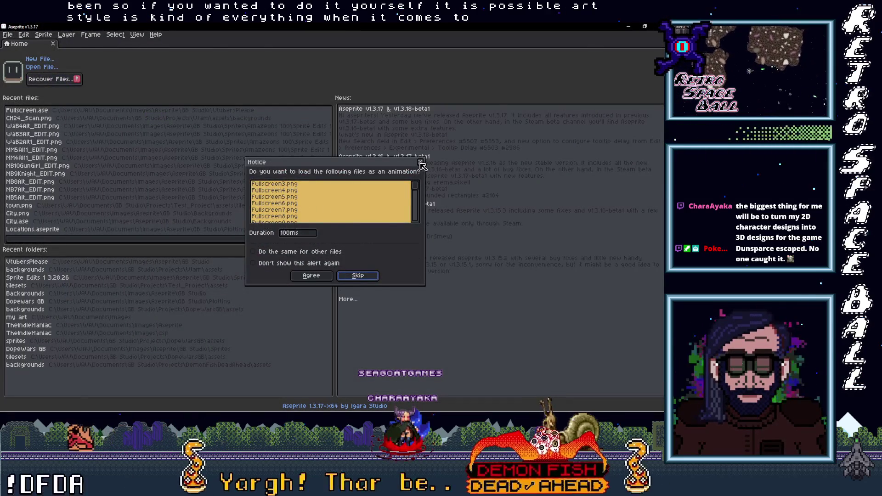
Skip loading the numbered series as an animation and minimize Aseprite back to the folder.
key("Return")
left_click(628, 26)
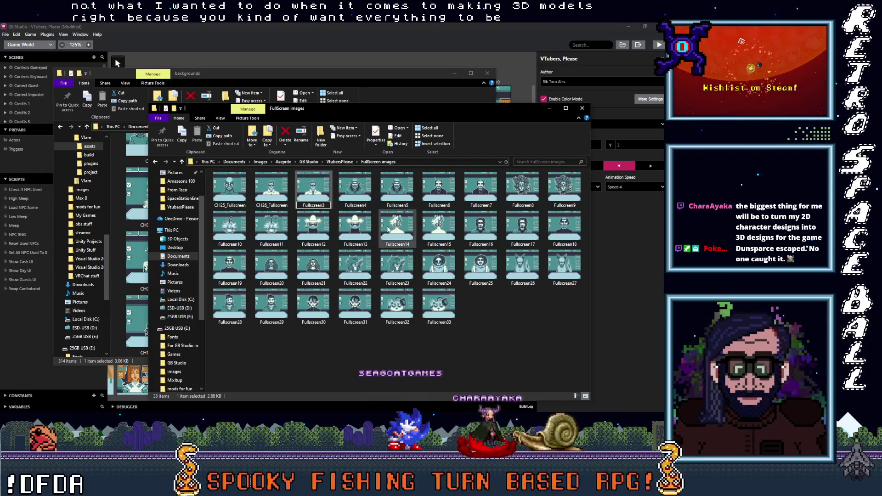
Rename the third image CH27_Fullscreen, then re-edit its name to remove the trailing 3.
type("CH")
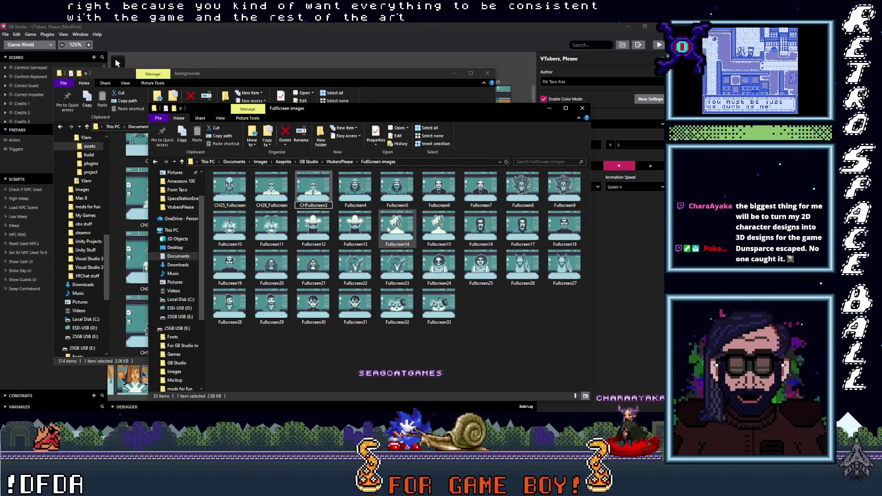
type("7_")
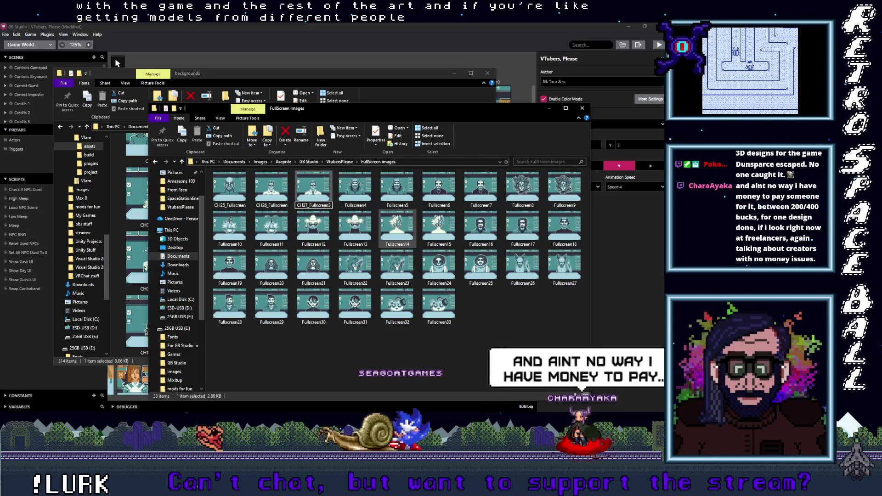
left_click(355, 207)
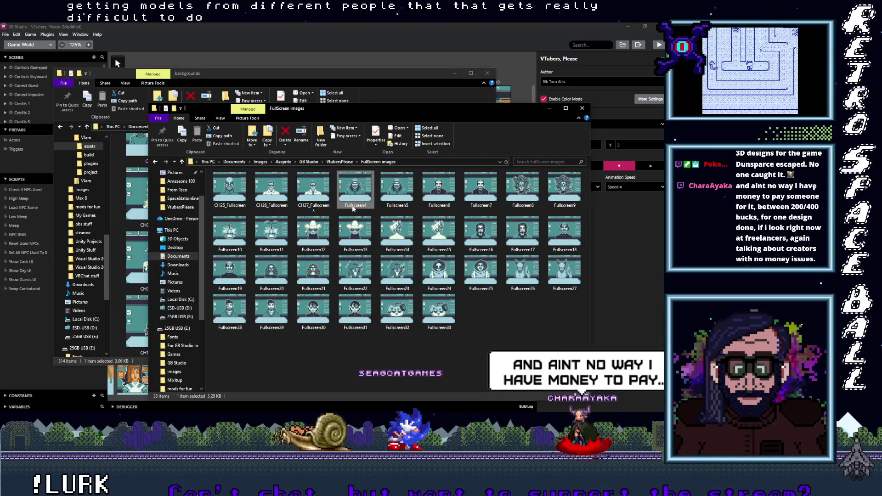
left_click(323, 208)
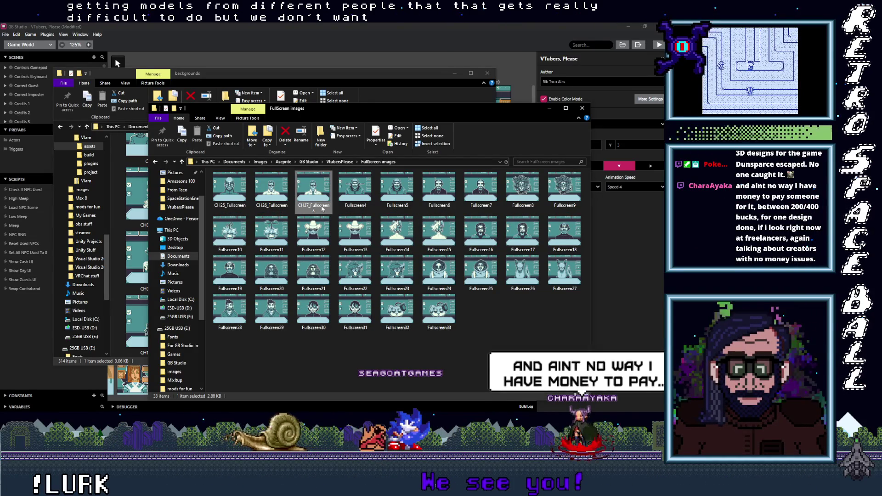
left_click(322, 207)
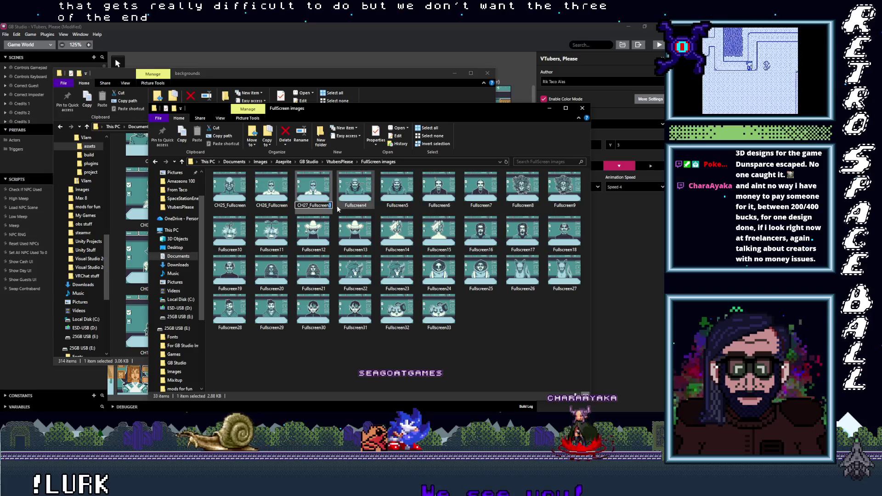
left_click(356, 204)
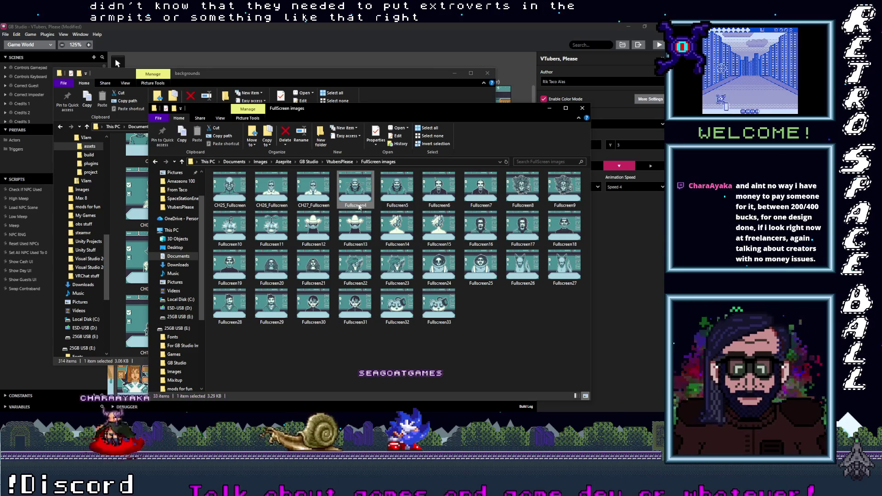
Rename Fullscreen4 to CH28_Fullscreen, then begin renaming Fullscreen5.
left_click(360, 206)
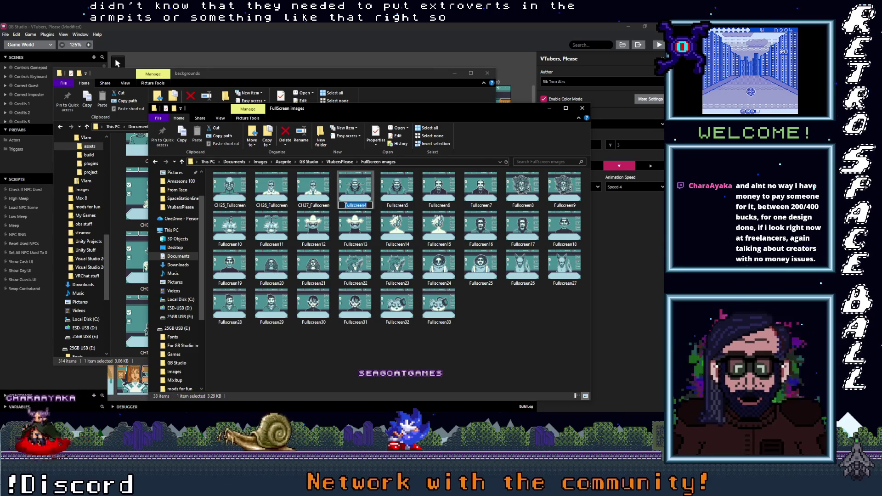
key("Home")
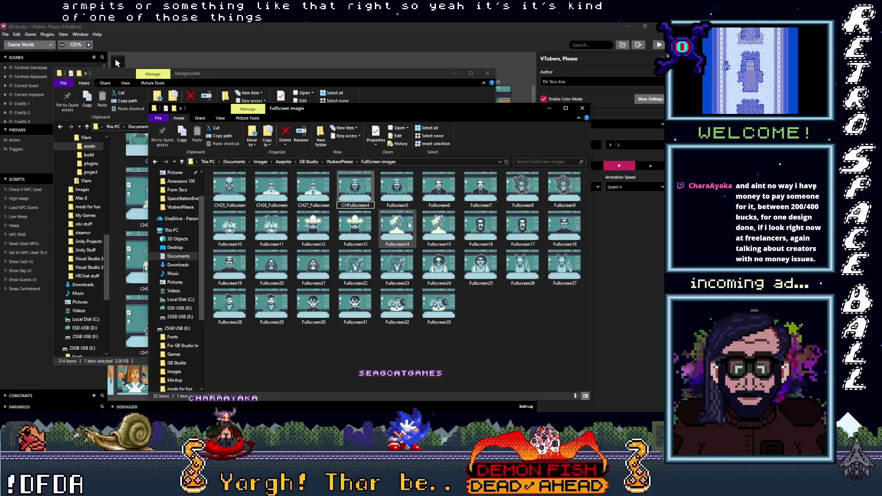
type("2")
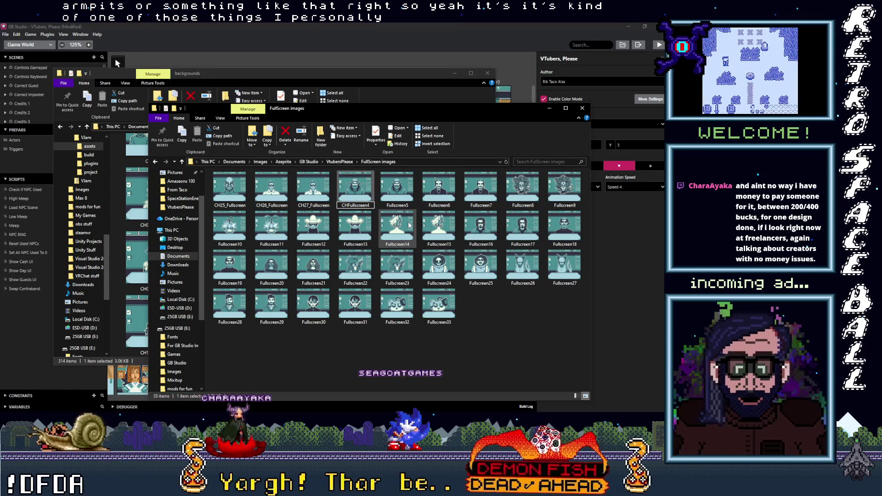
type("8_")
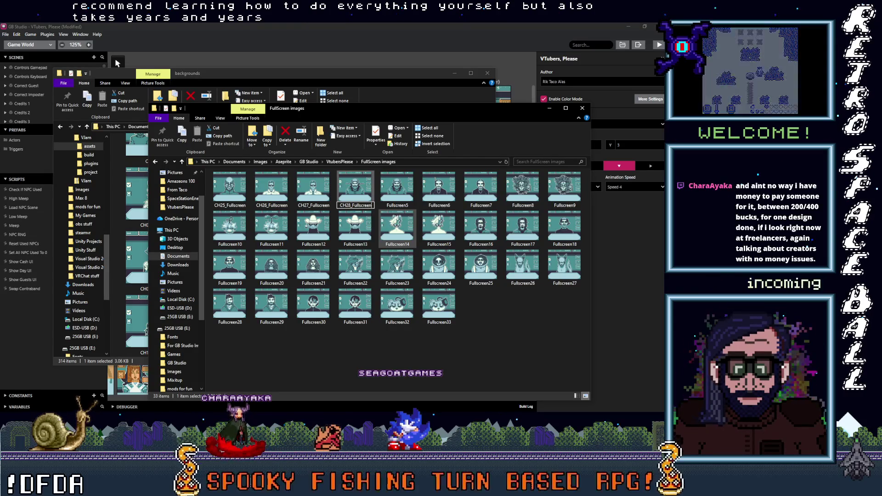
left_click(395, 207)
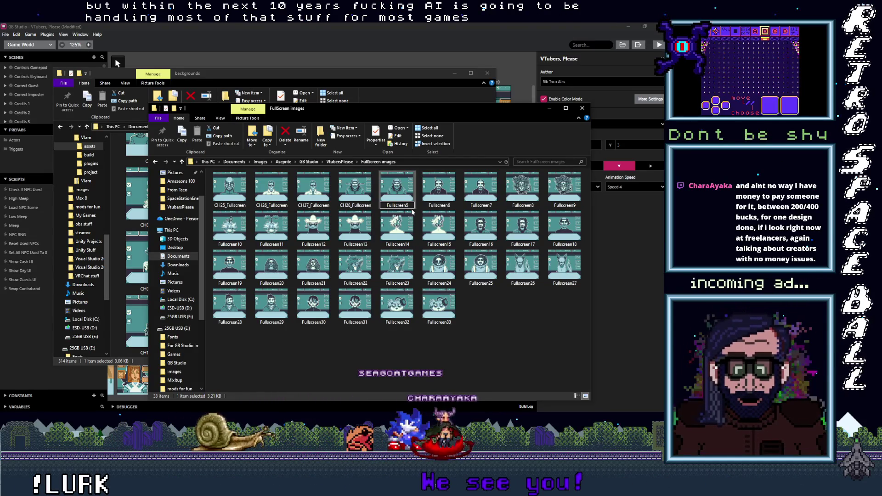
Prefix Fullscreen5 with CH29_ and Fullscreen6 with CH30_, deleting each trailing digit.
type("CH")
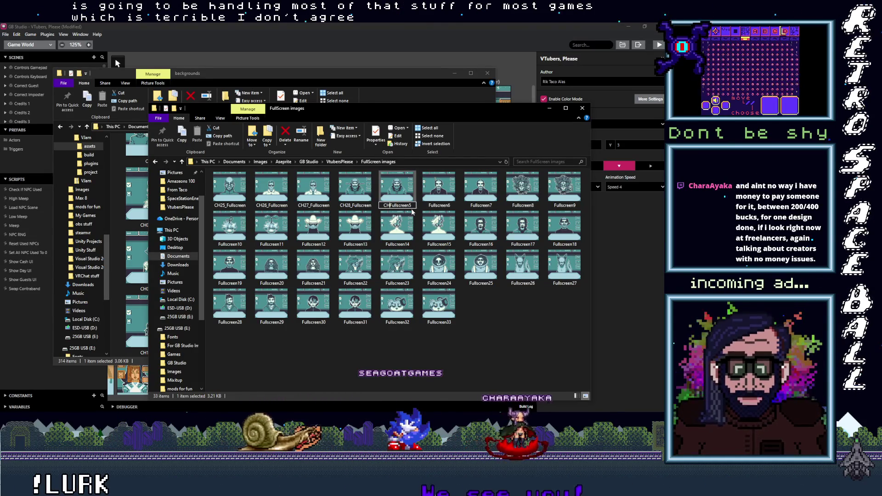
type("29")
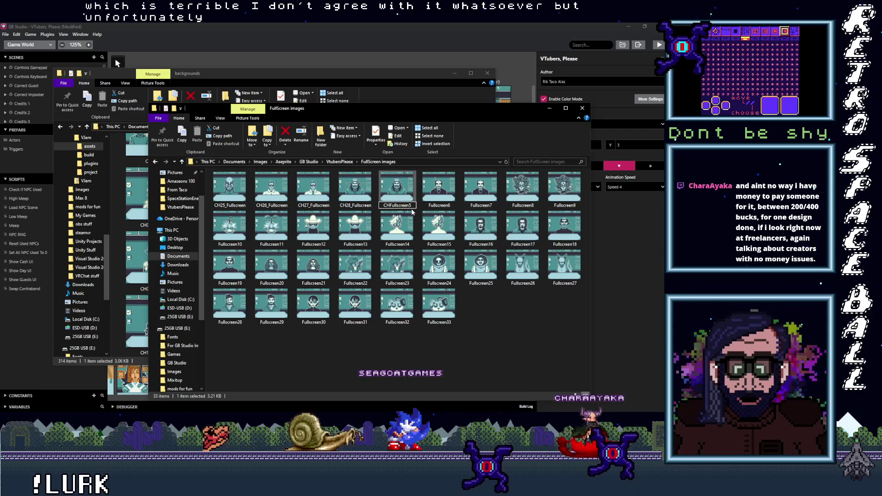
type("_")
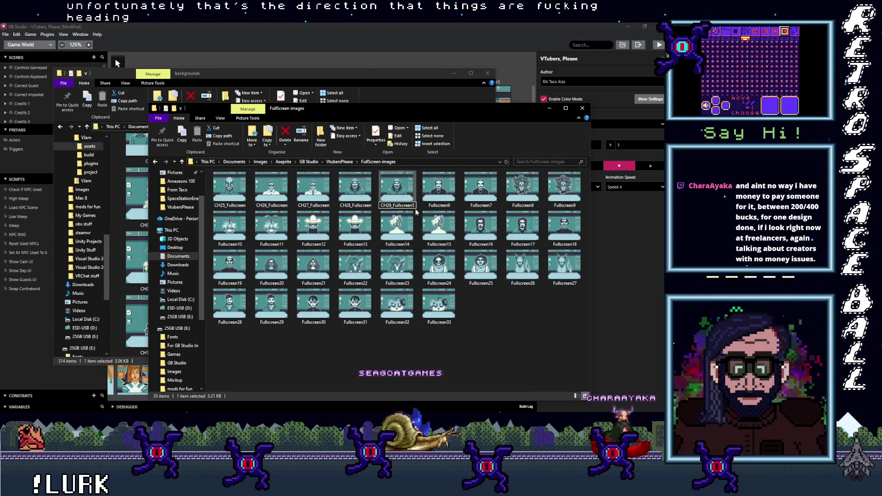
key("BackSpace")
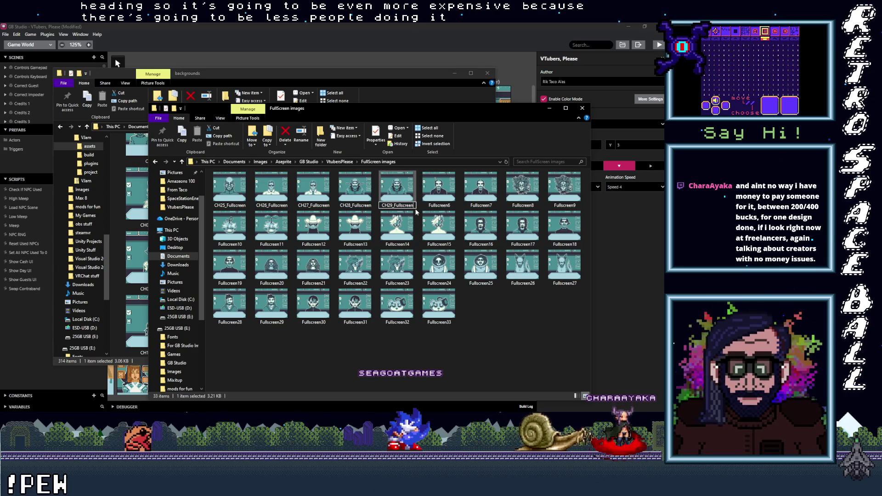
left_click(437, 208)
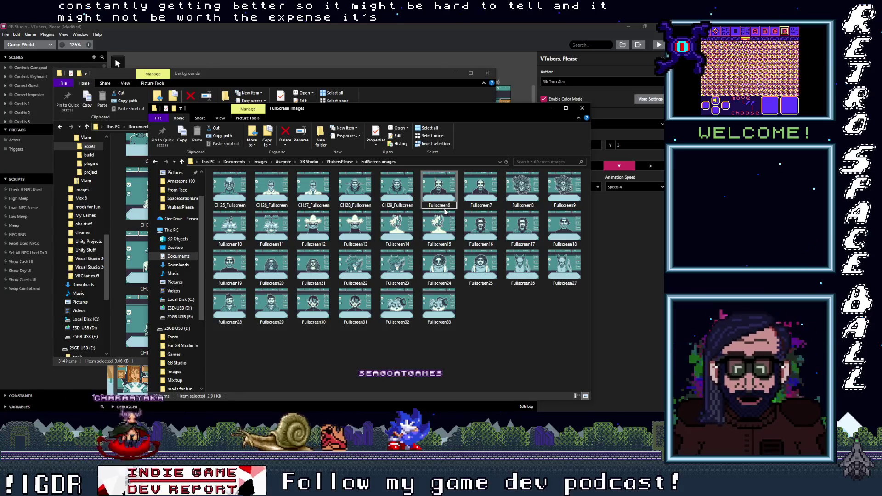
type("CH30_")
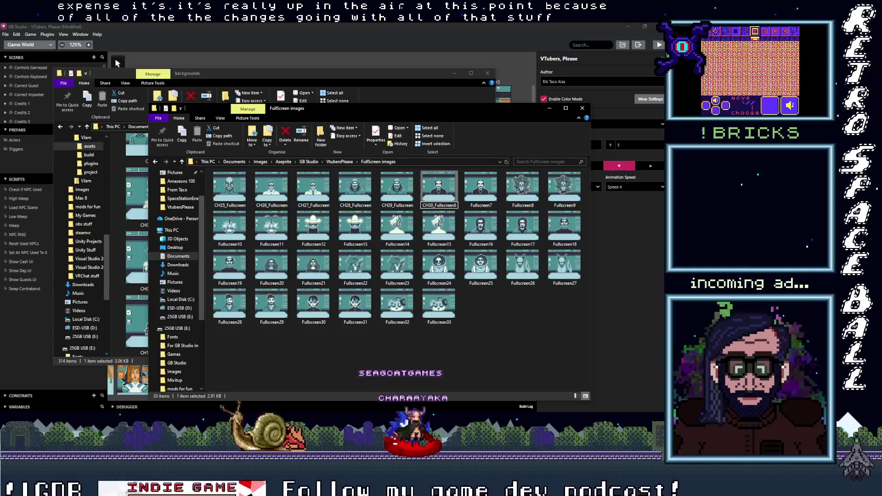
key("BackSpace")
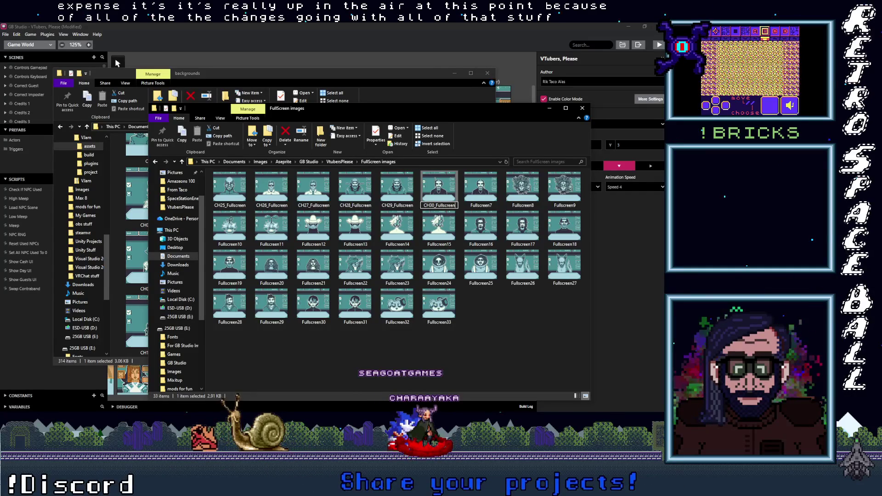
left_click(475, 206)
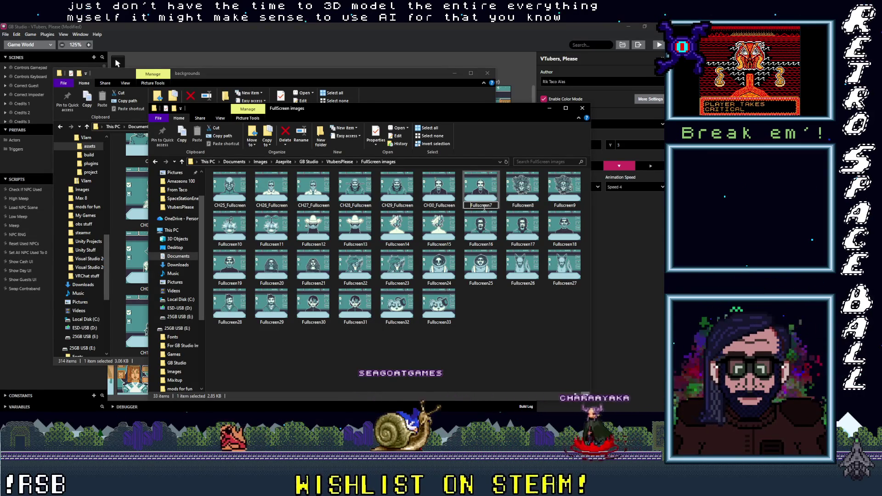
Start typing the CH31_ prefix into Fullscreen7's name.
type("CH31_")
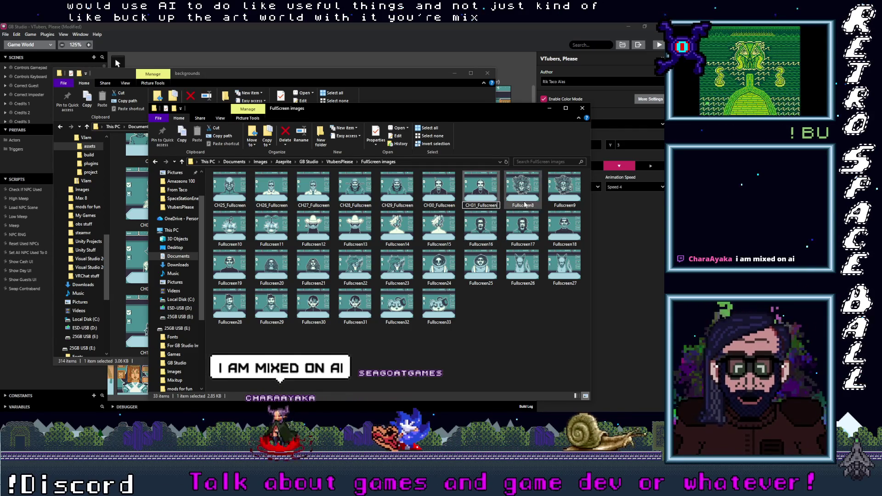
Rename Fullscreen8 to CH32_Fullscreen by adding the CH32_ prefix and dropping the trailing 8.
left_click(517, 207)
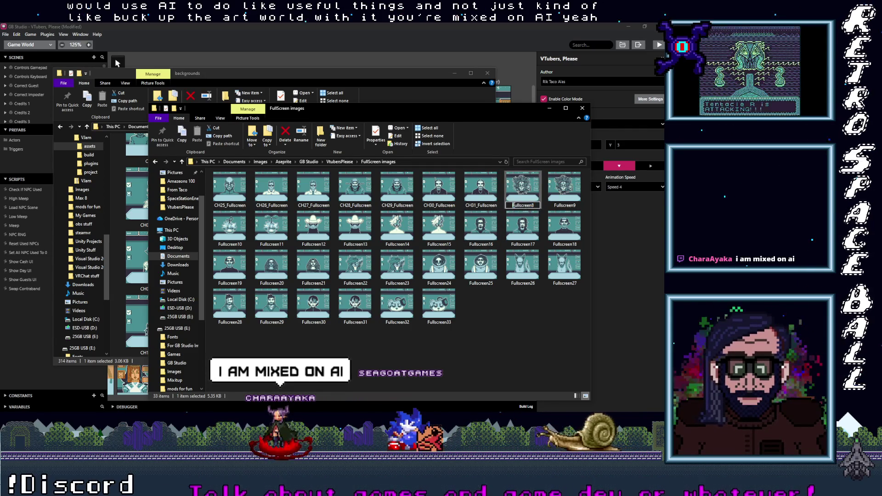
left_click(533, 207)
key("Home")
type("CH")
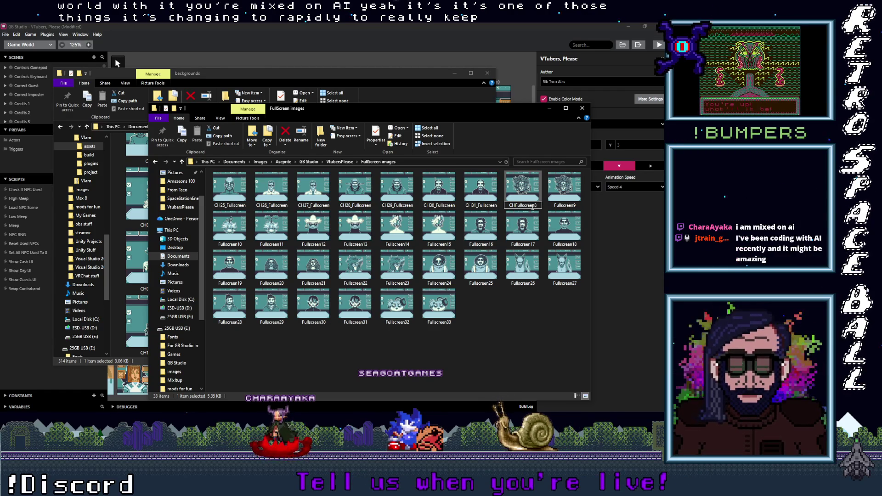
type("32")
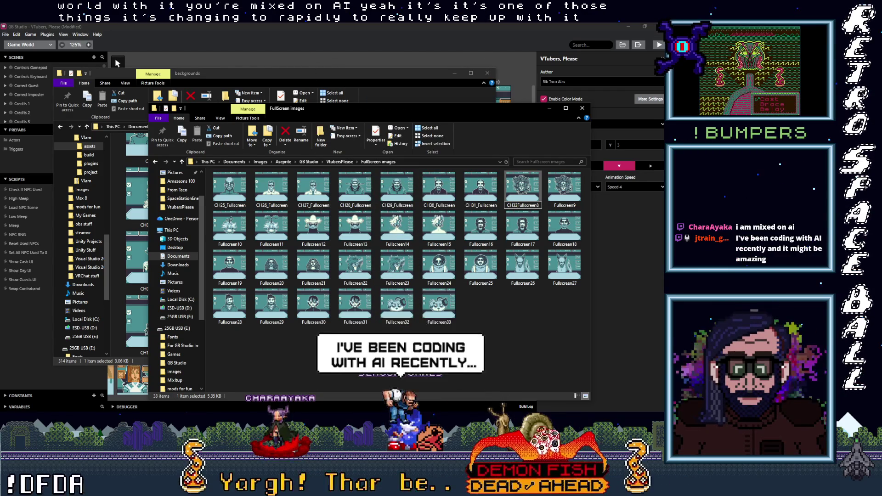
type("_")
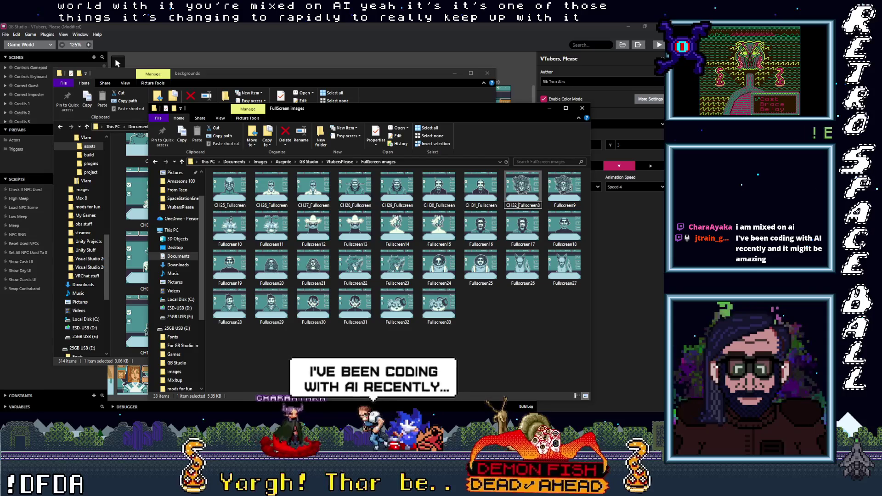
key("End")
key("BackSpace")
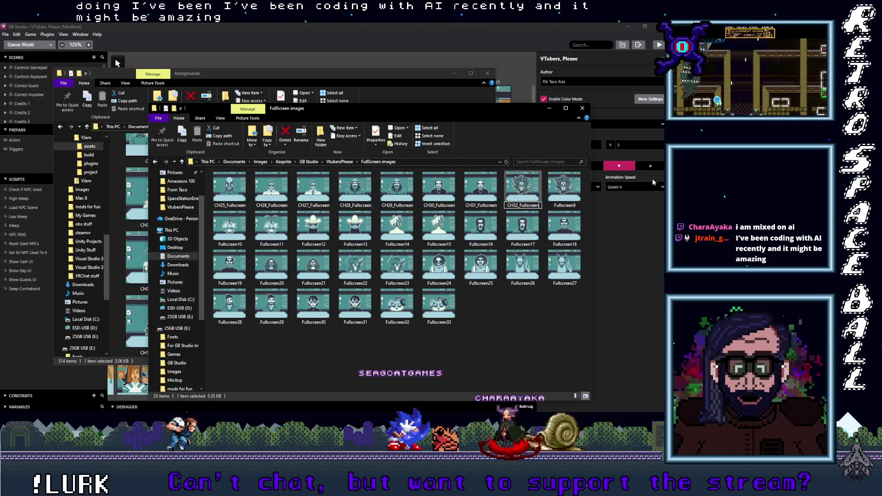
left_click(557, 206)
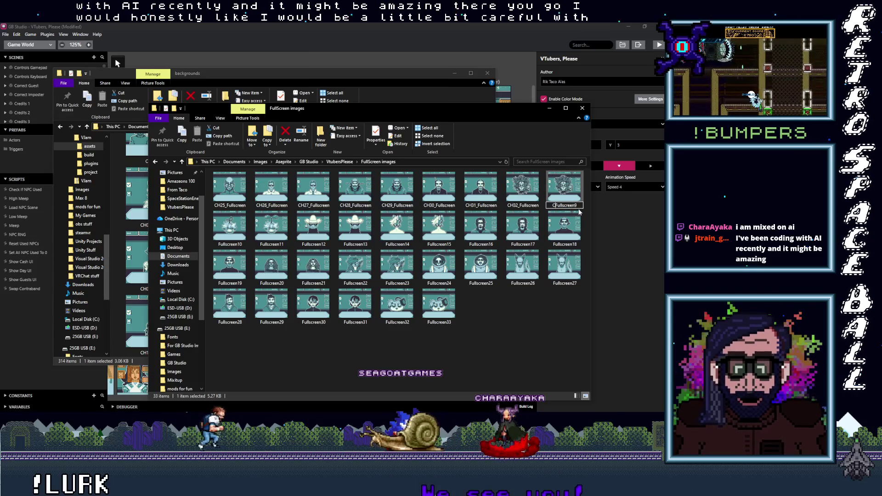
type("CH33_")
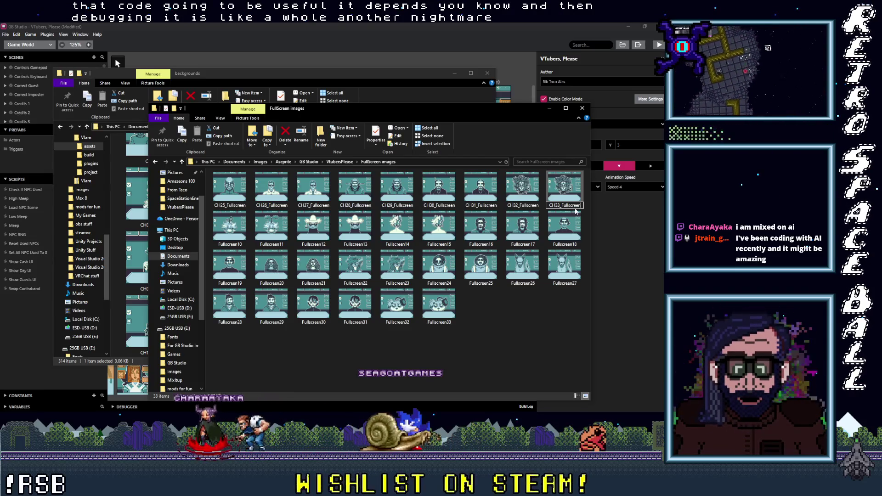
left_click(490, 307)
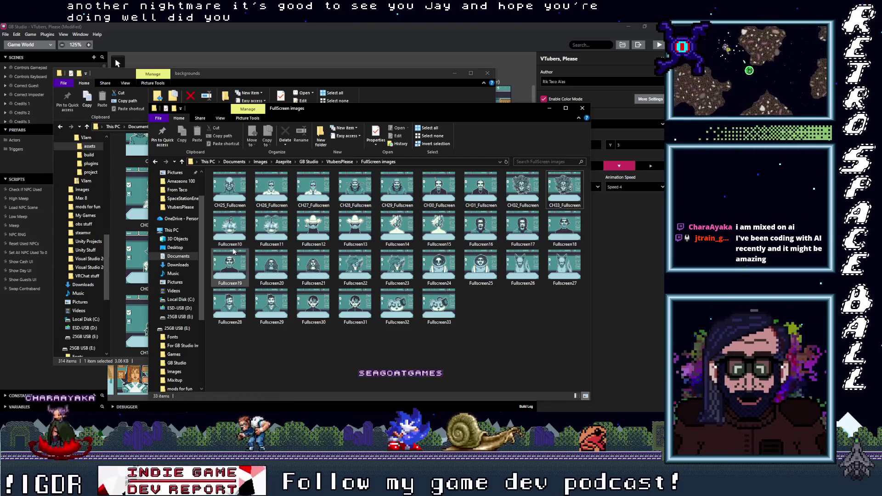
double_click(230, 228)
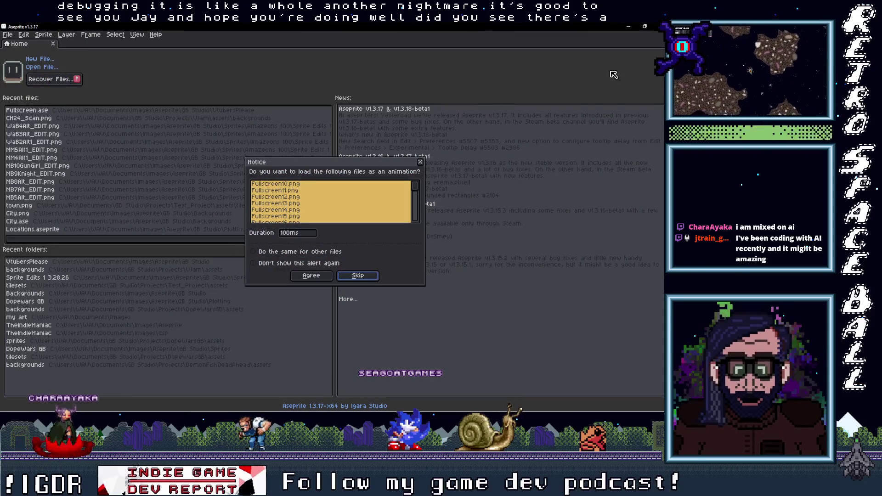
key("Return")
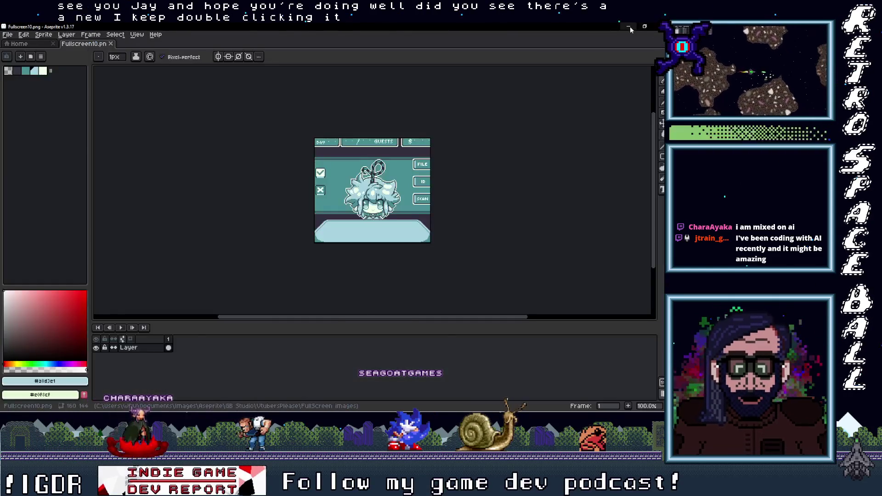
left_click(629, 26)
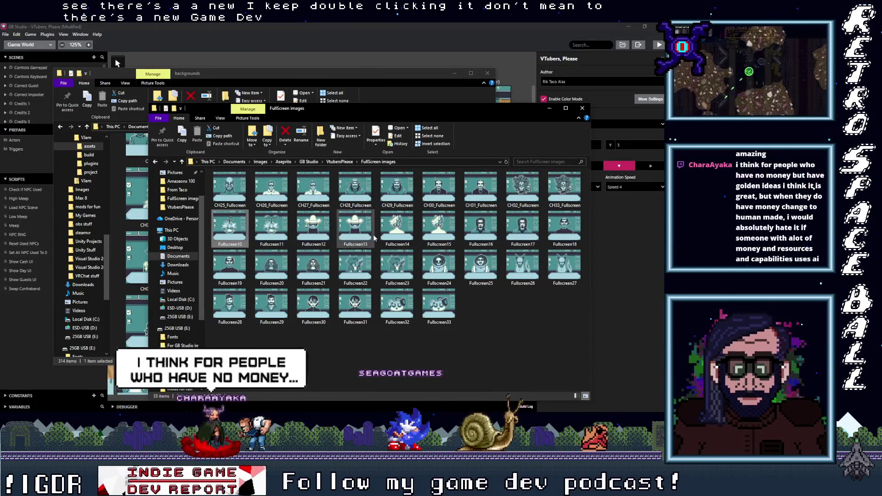
Rename Fullscreen10 to CH34_Fullscreen, then move on to Fullscreen11.
left_click(225, 244)
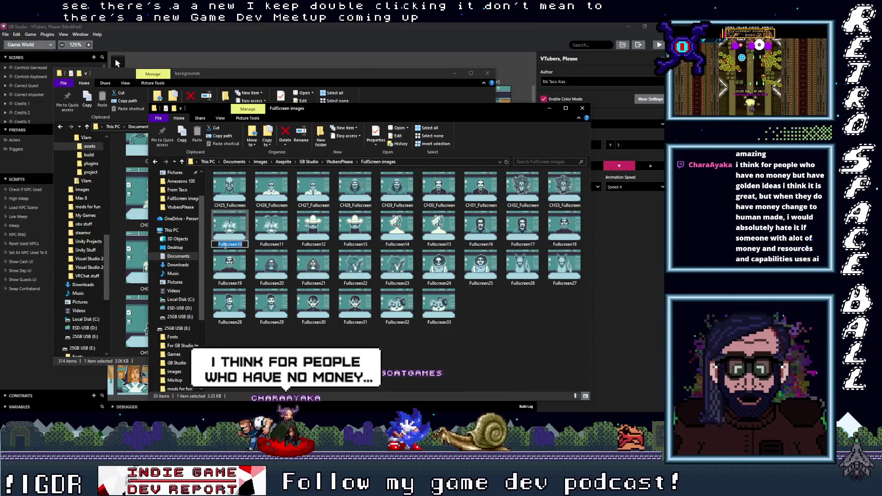
key("Escape")
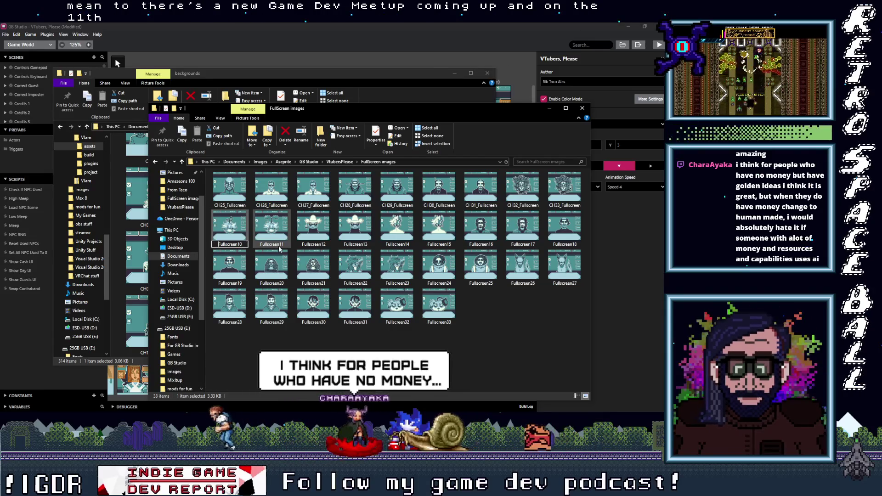
type("CH")
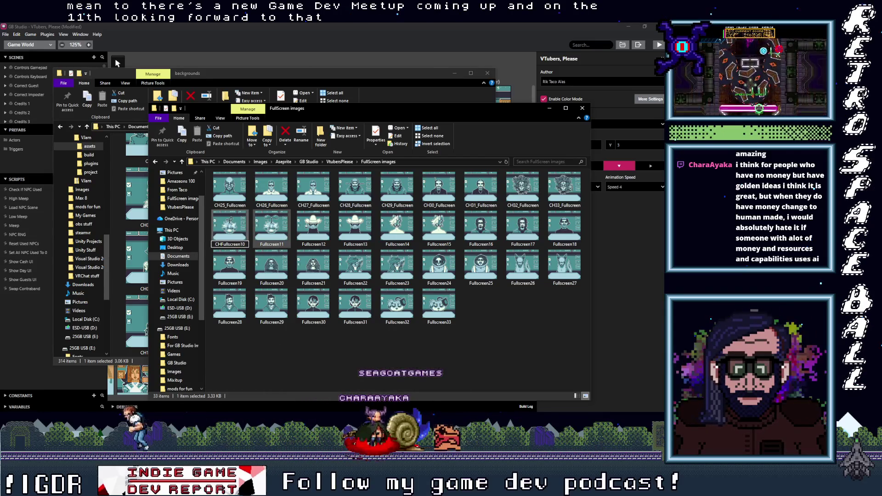
type("34")
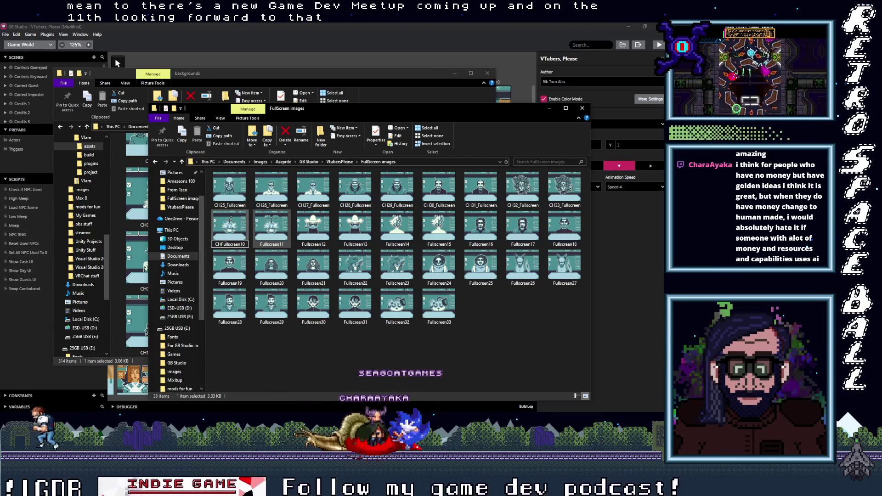
type("_")
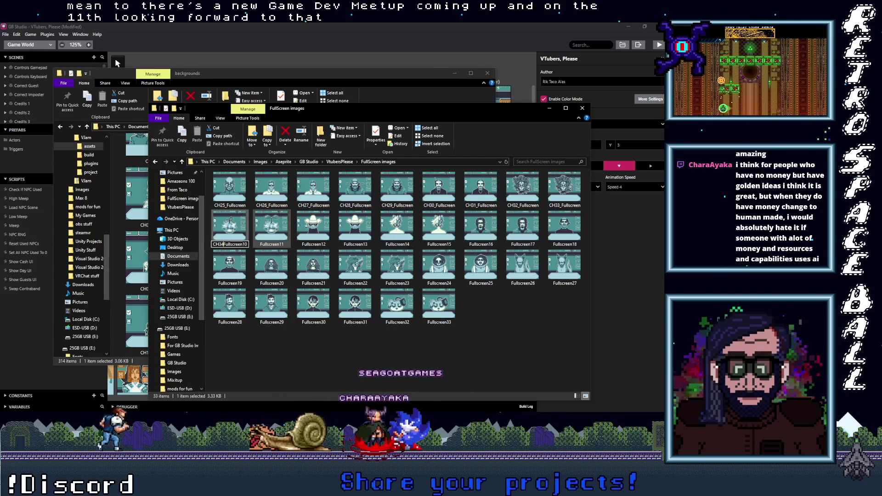
left_click(272, 247)
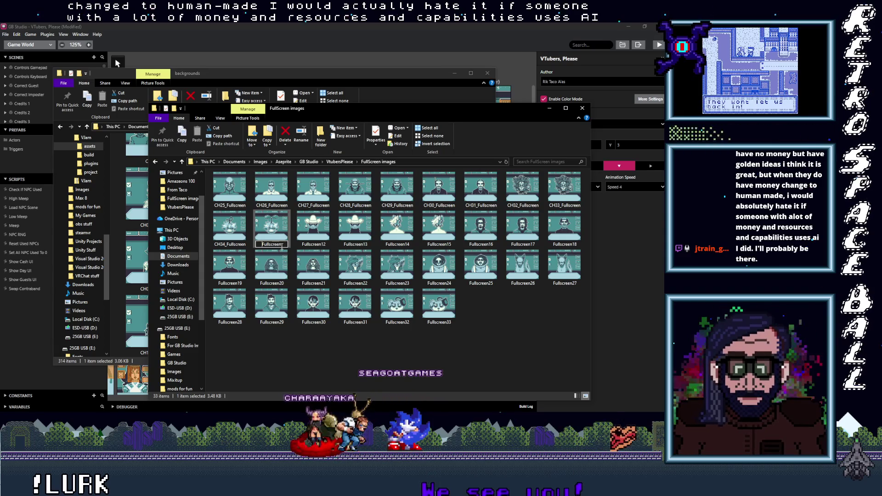
Give Fullscreen11 the name CH35_Fullscreen, then pick Fullscreen12.
type("CH")
type("H")
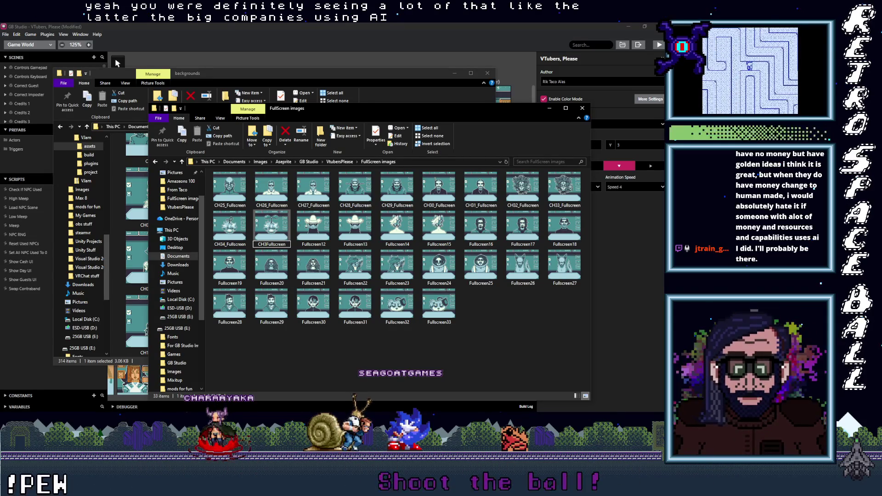
type("5")
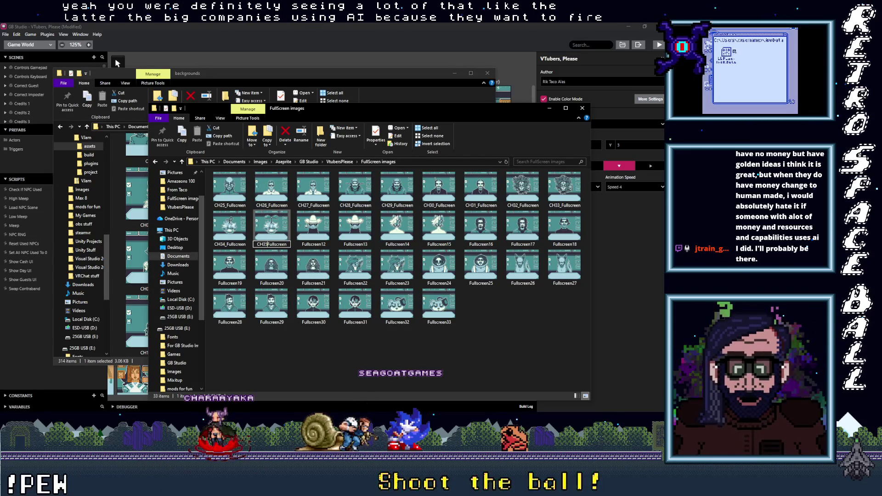
type("_")
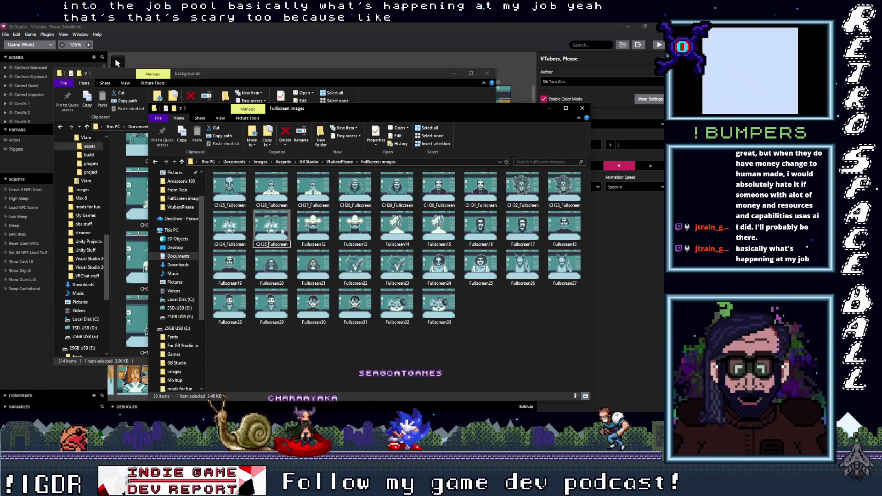
left_click(307, 244)
Rename Fullscreen12 to CH36_Fullscreen, removing the trailing 12.
left_click(307, 244)
type("CH")
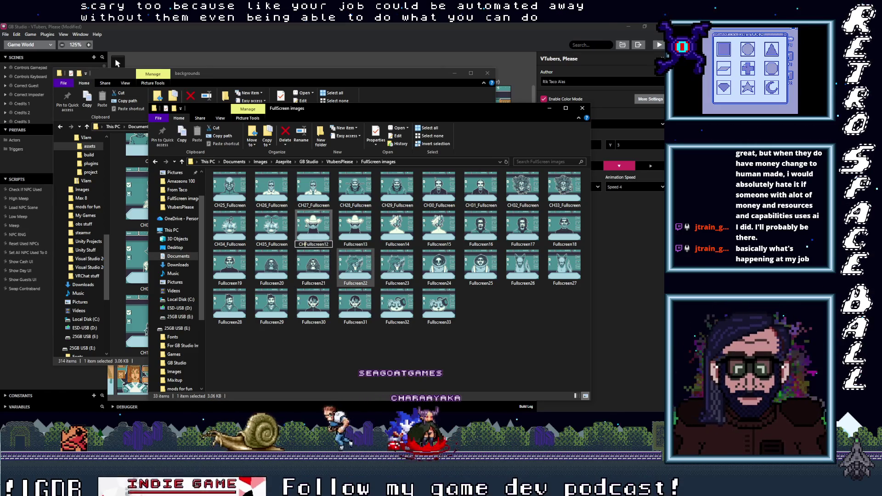
type("36_")
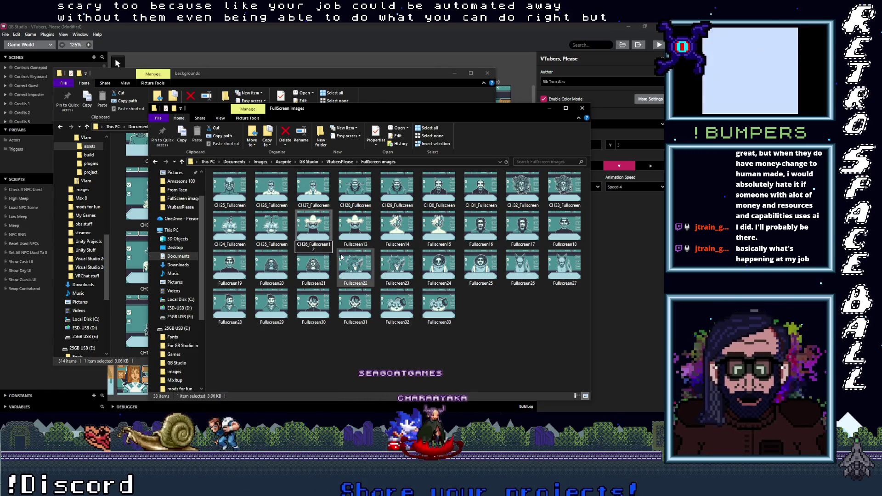
key("BackSpace")
key("BackSpace")
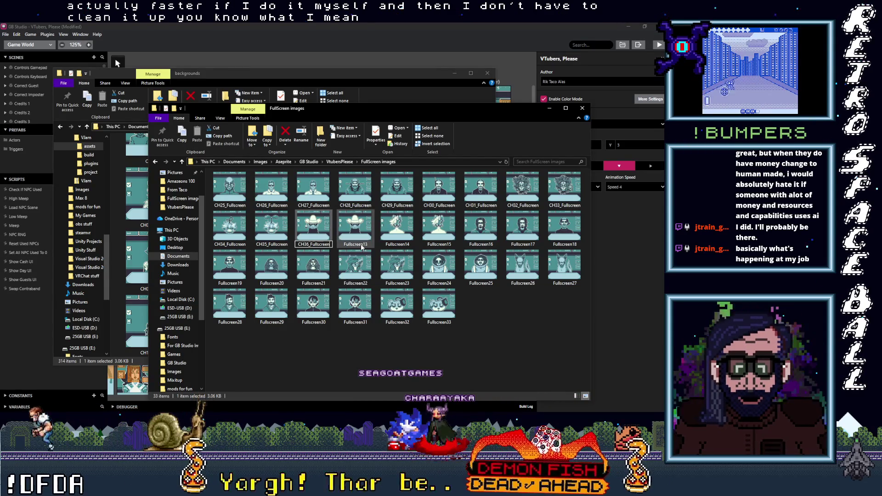
Rename Fullscreen13 to CH37_Fullscreen, fixing the mistyped hyphen to an underscore.
left_click(351, 248)
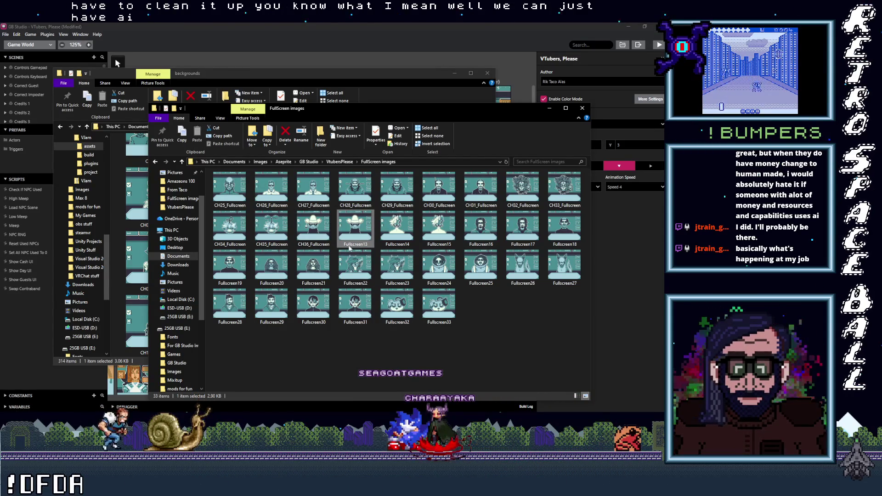
key("Home")
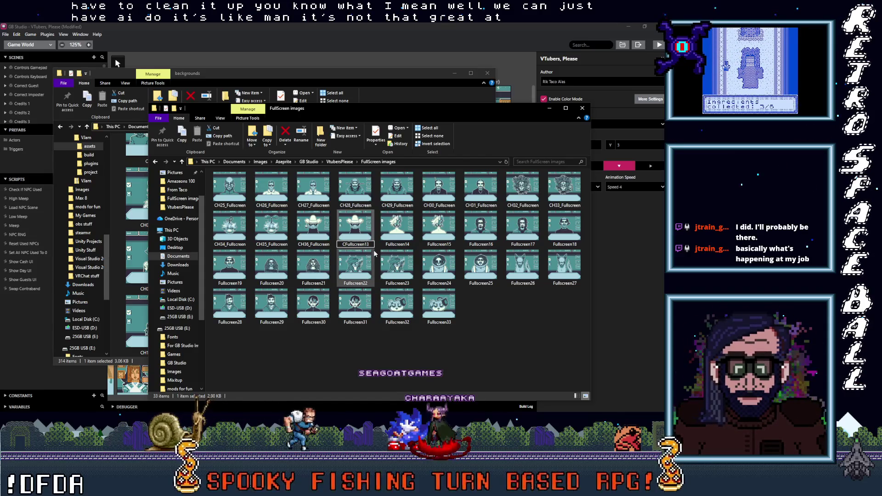
type("CH37")
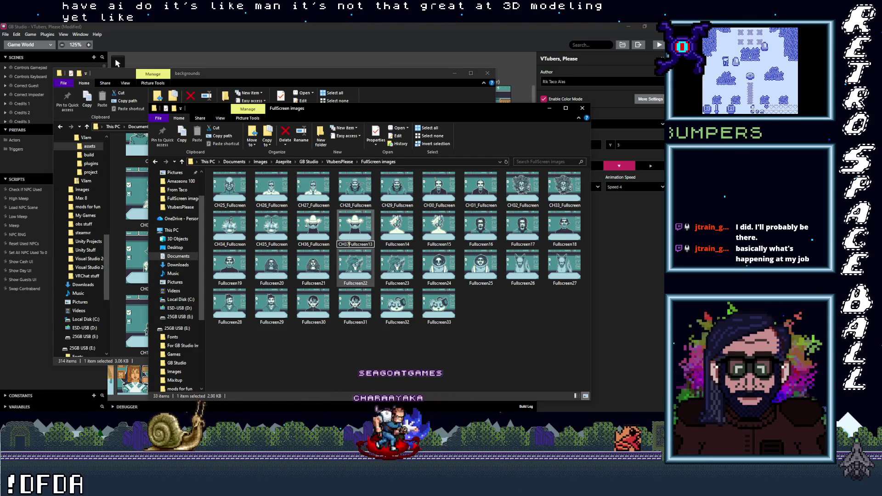
type("-")
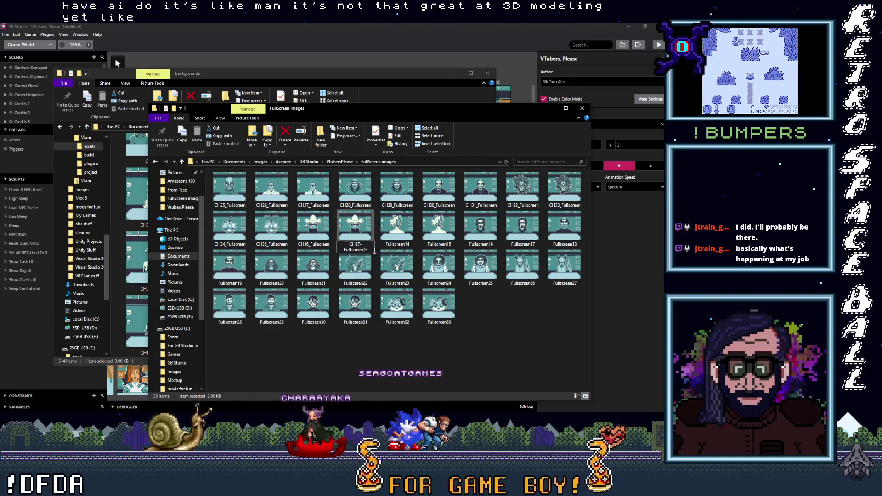
key("BackSpace")
type("_")
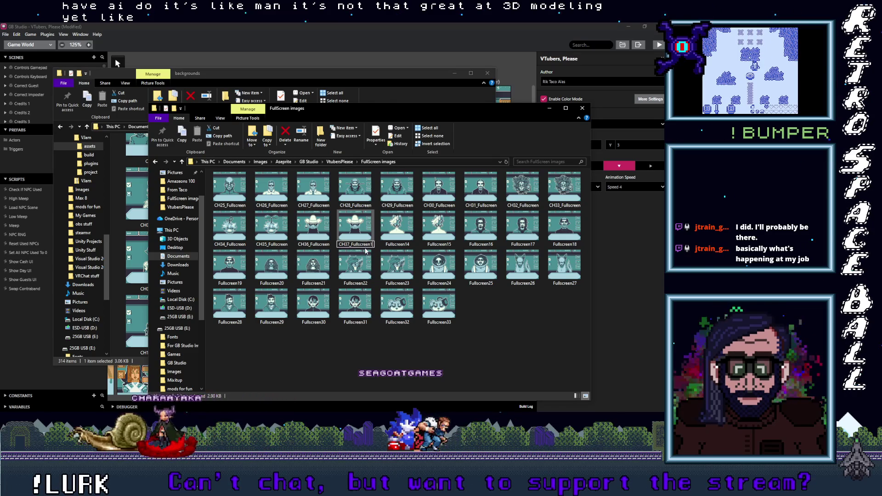
key("Tab")
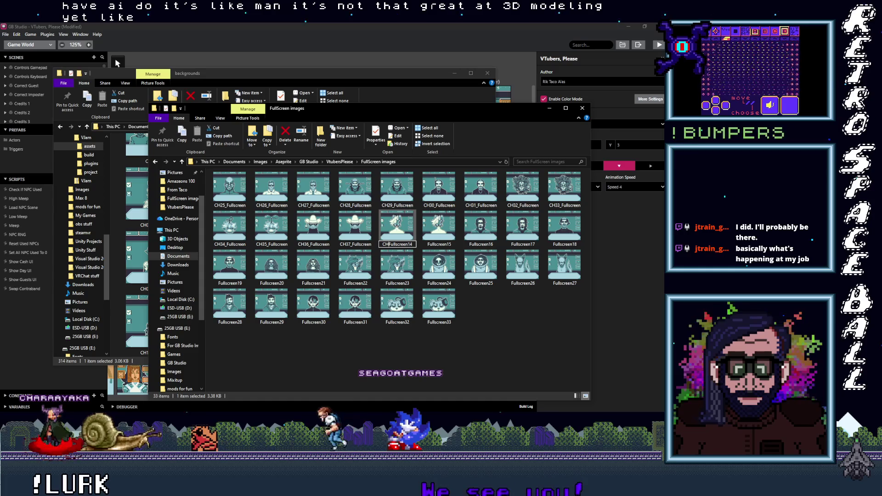
Rename Fullscreen14 to CH38_Fullscreen, deleting the trailing 14.
type("3")
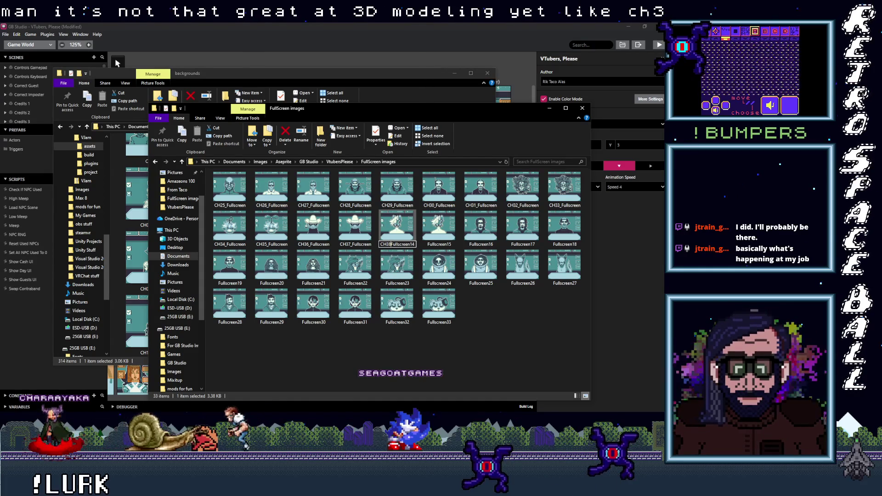
type("8_")
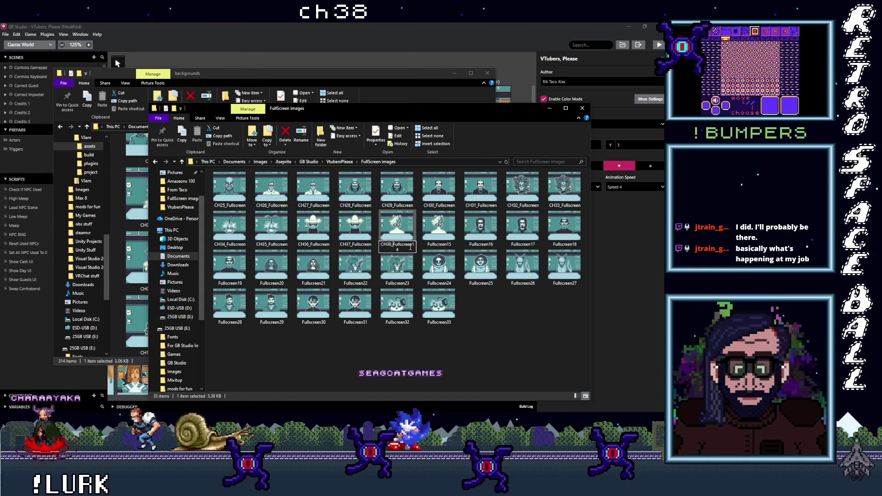
left_click(410, 246)
key("BackSpace")
key("BackSpace")
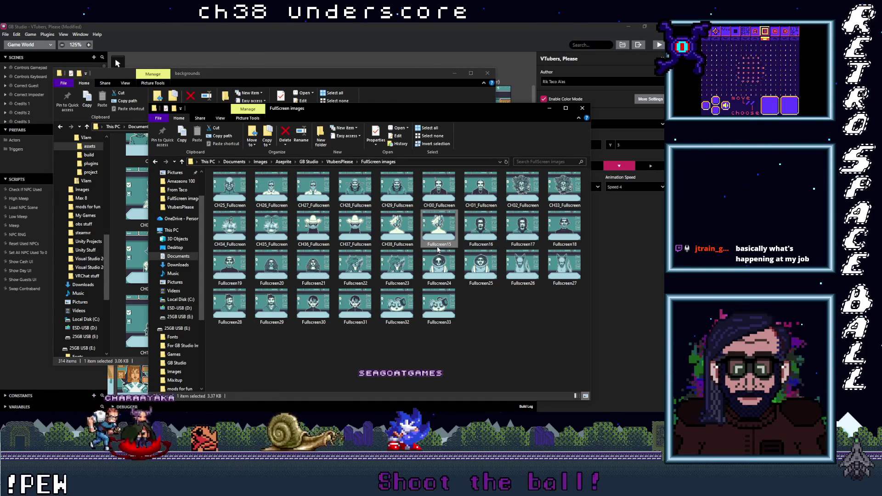
Add the CH prefix to Fullscreen15's name and strip its leftover digit.
key("Tab")
key("Home")
type("CH")
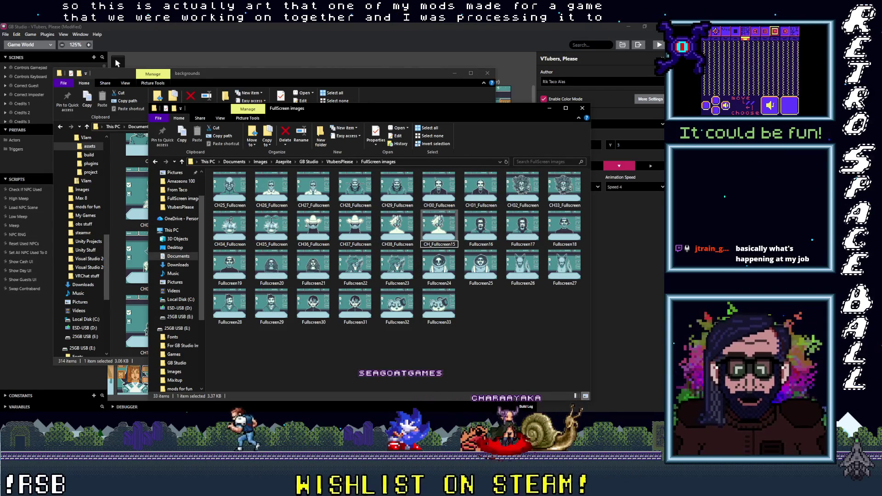
key("BackSpace")
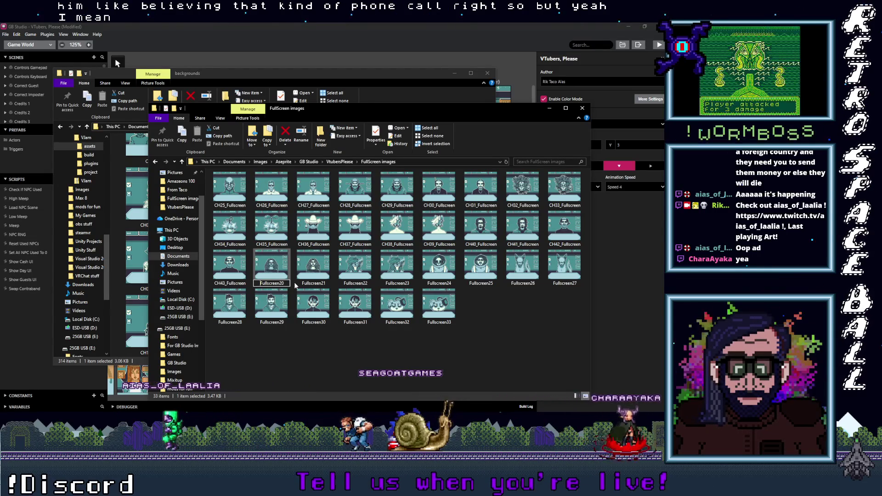
Rename Fullscreen20 to CH44_Fullscreen, removing the extra 4 and the old 20.
type("CH")
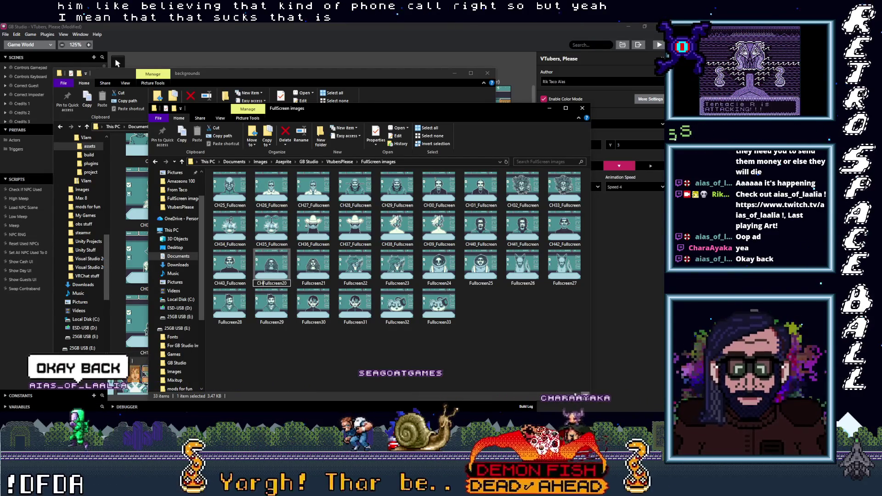
type("44")
key("BackSpace")
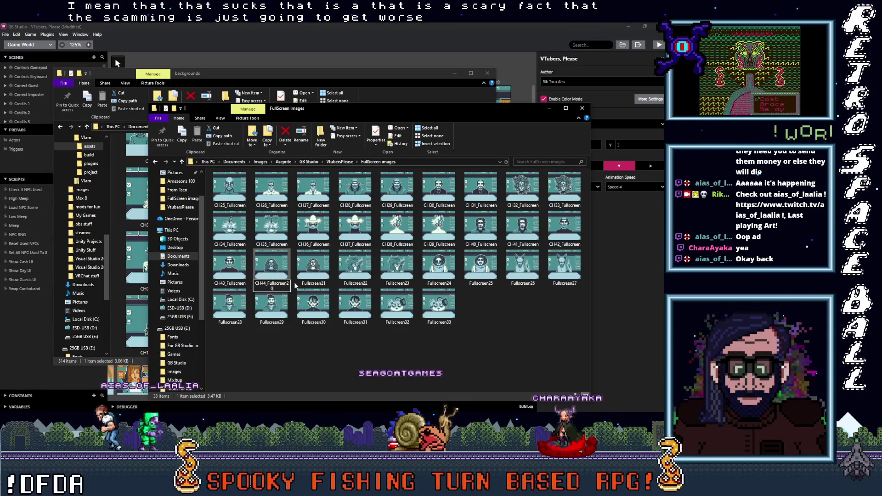
key("BackSpace")
key("BackSpace")
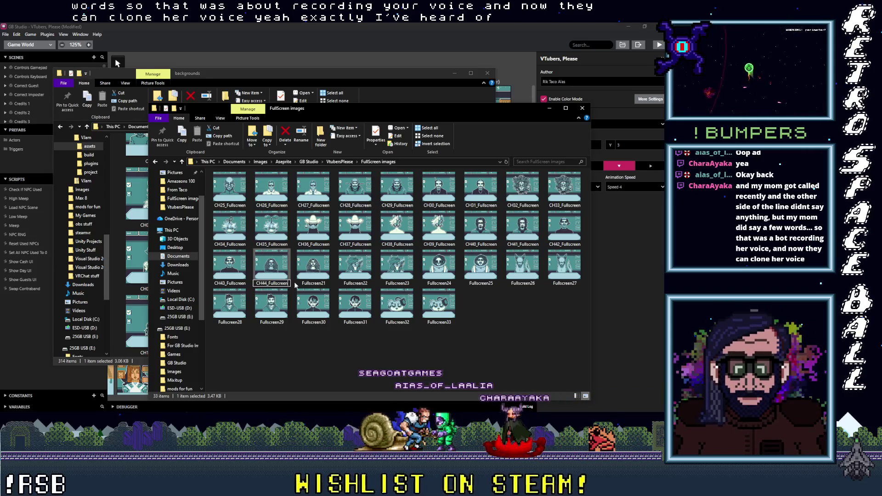
left_click(313, 280)
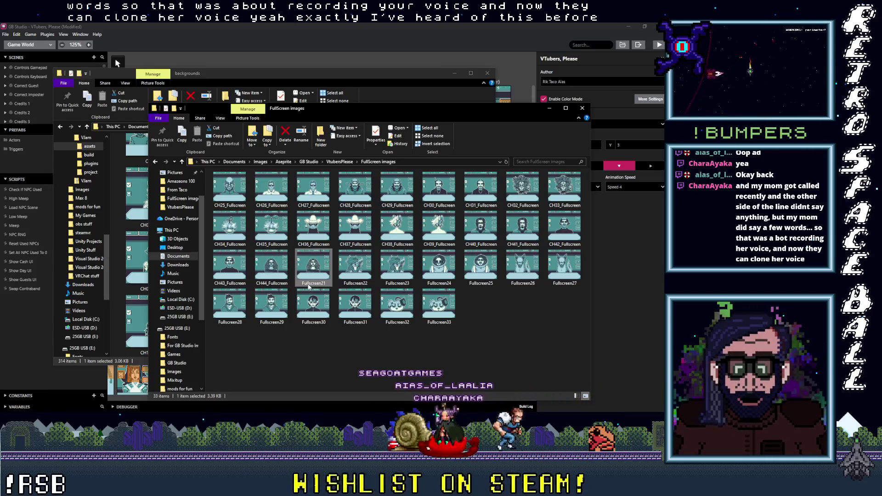
Rename Fullscreen21 and Fullscreen22 to CH45_Fullscreen and CH46_Fullscreen.
key("Home")
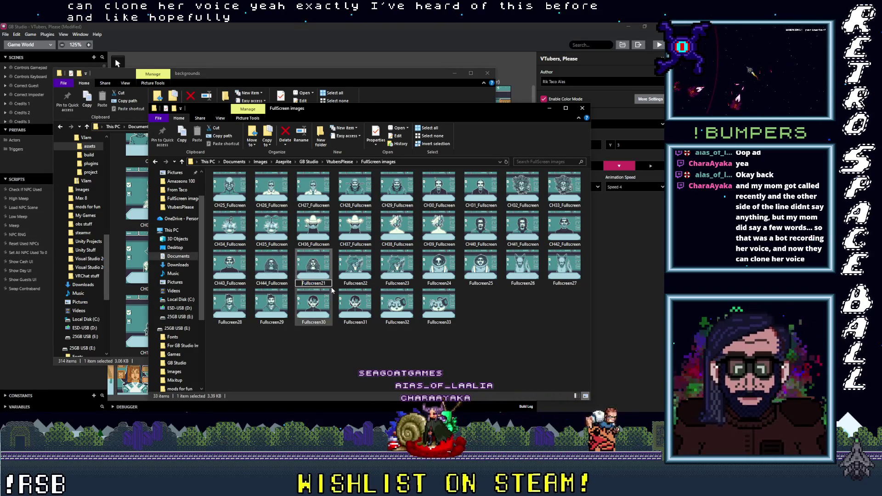
type("CH45_")
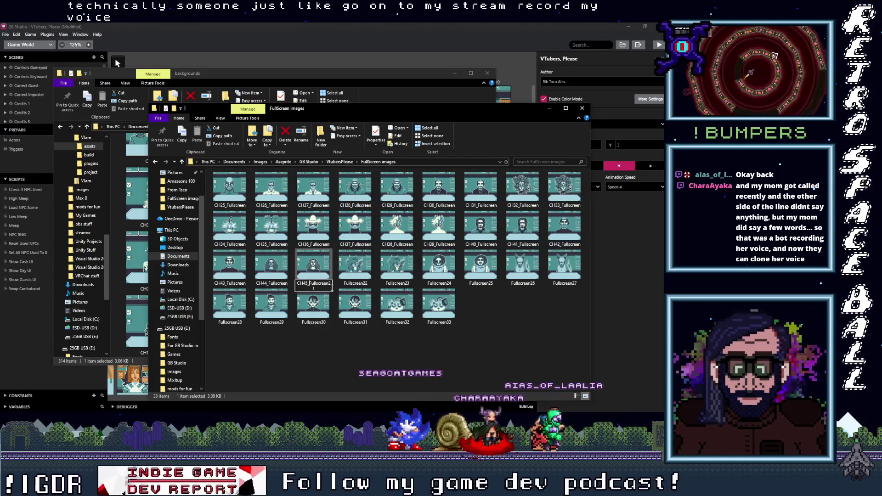
key("Return")
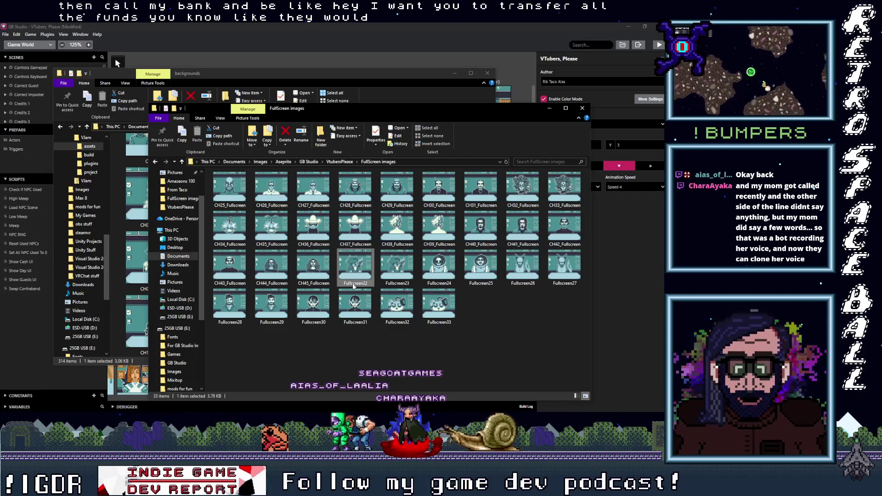
key("Home")
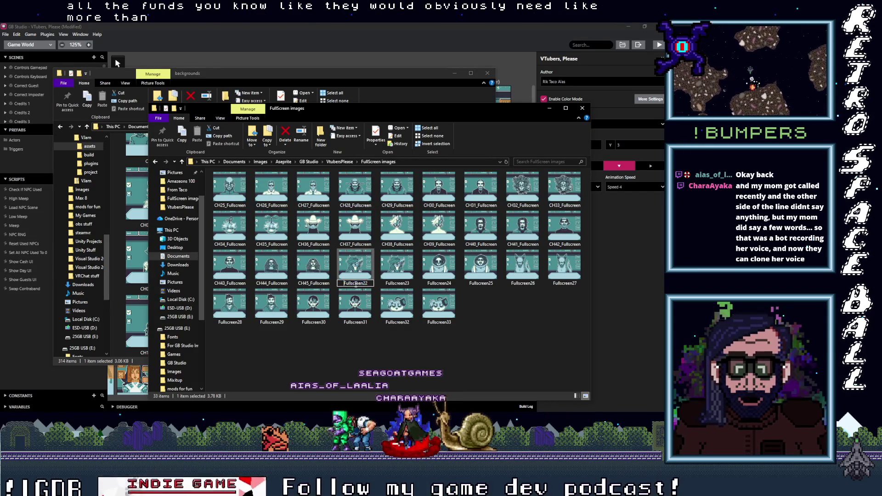
type("CH")
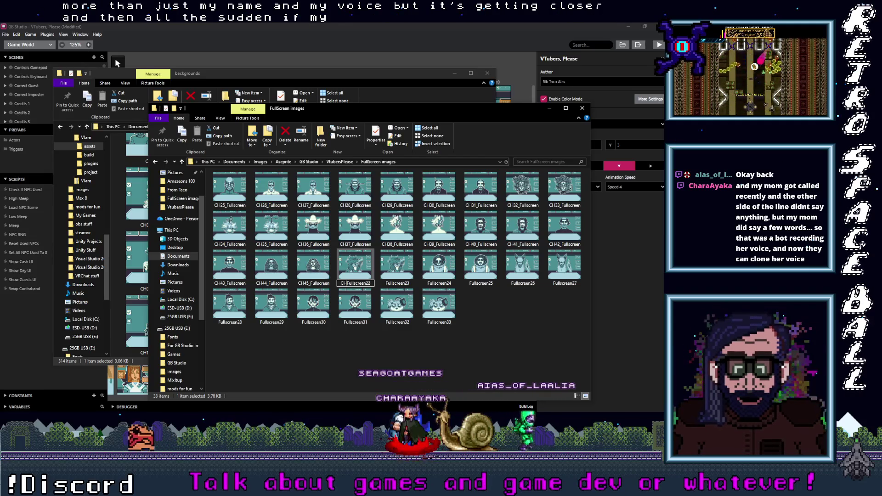
type("_")
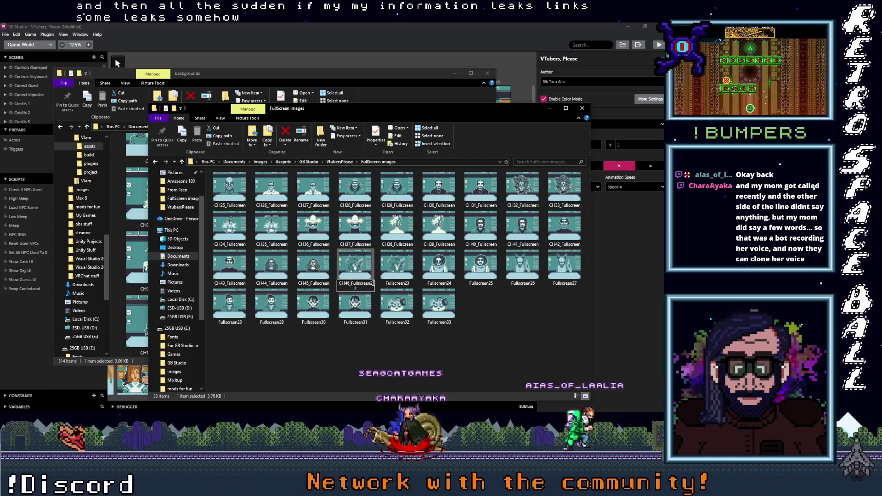
key("BackSpace")
key("BackSpace")
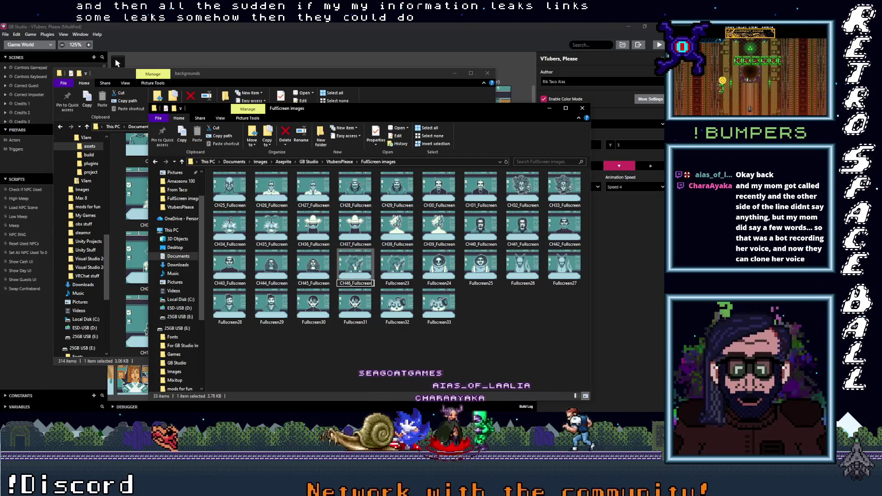
Rename Fullscreen23 and Fullscreen24 through CH48_Fullscreen, then bring up the Aseprite windows.
left_click(394, 284)
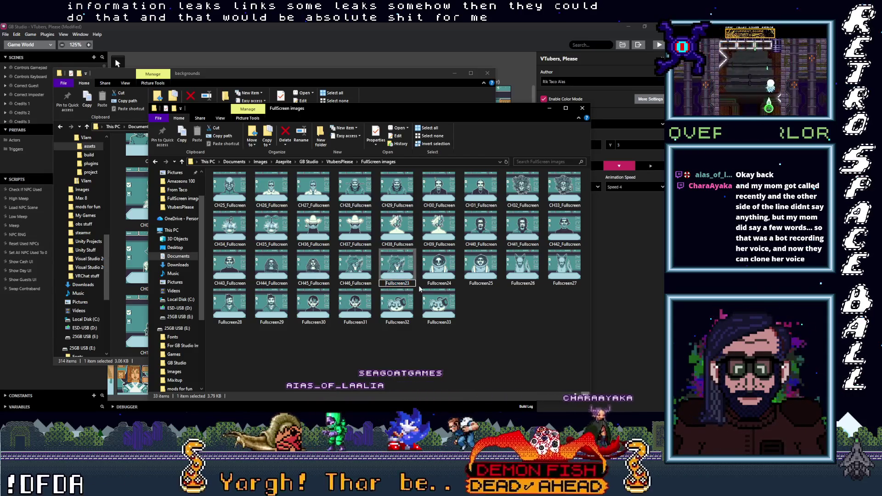
key("Home")
type("CH")
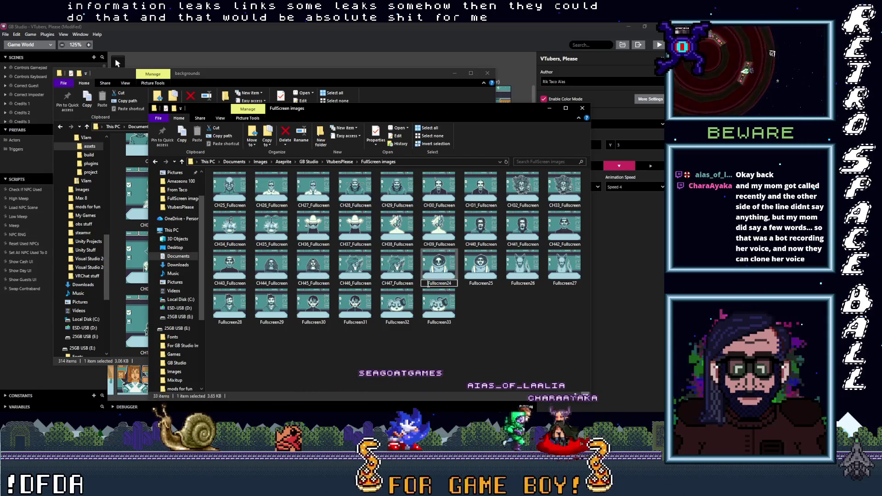
type("4")
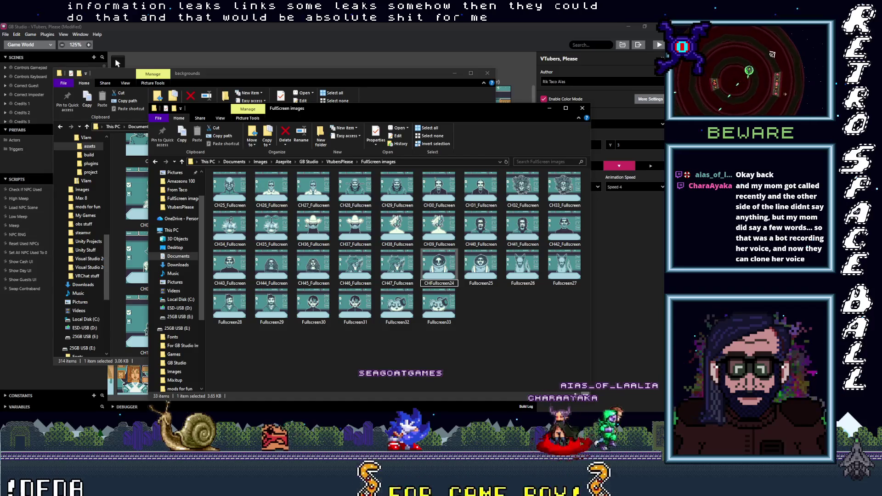
type("8_")
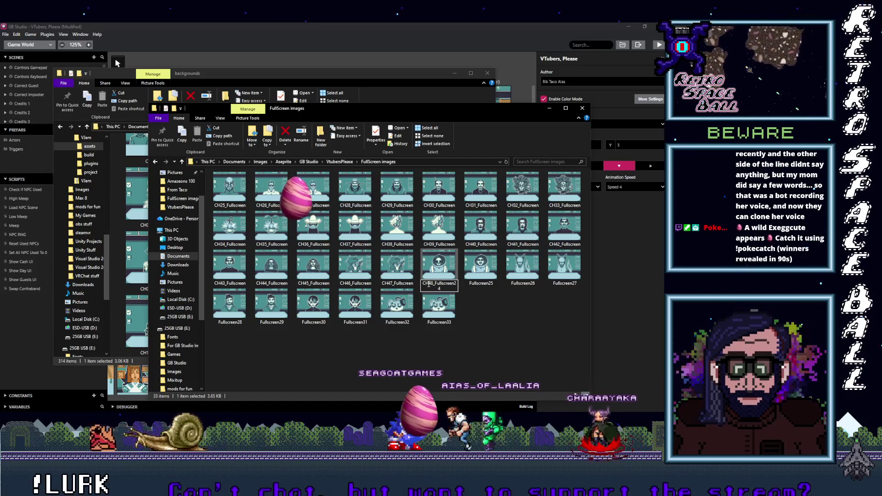
key("BackSpace")
key("BackSpace")
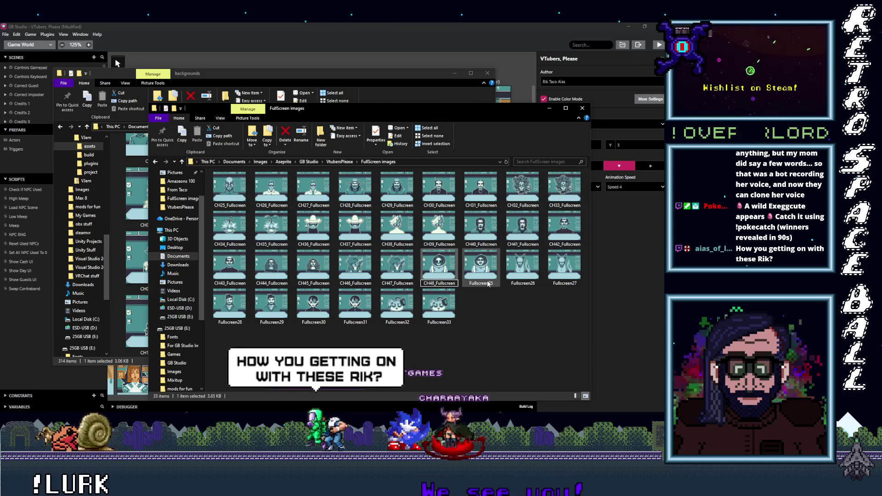
left_click(486, 284)
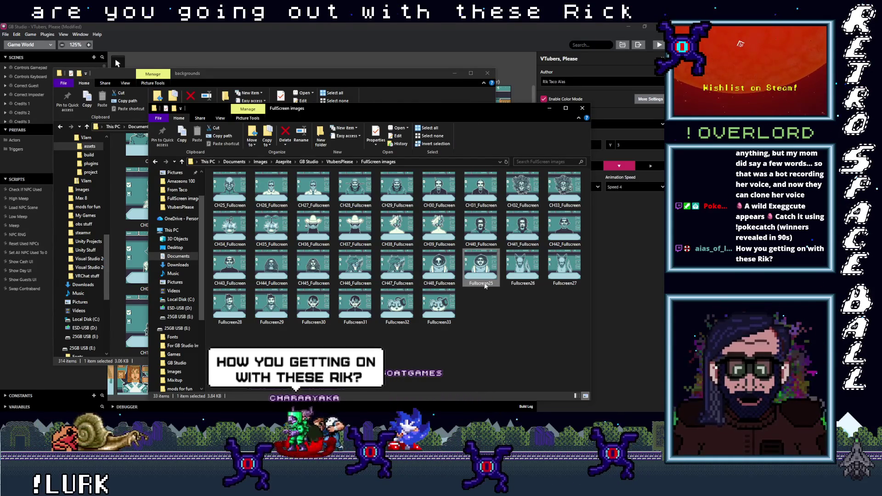
mouse_move(474, 287)
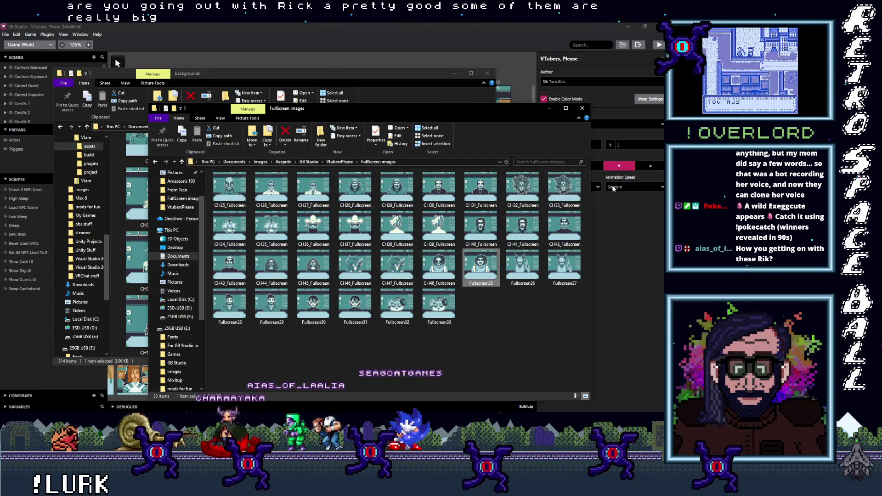
left_click(671, 147)
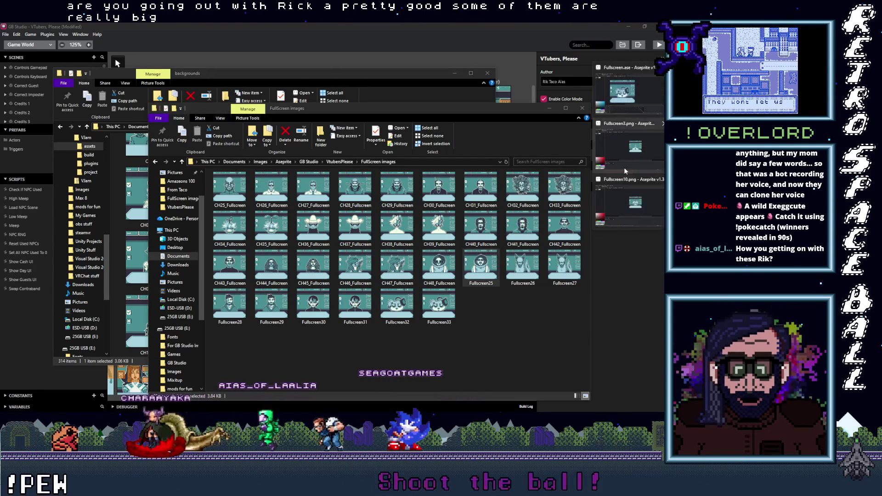
Preview the Fullscreen.ase portrait frames 1 through 12, then switch to the Scan.ase sprite.
left_click(628, 74)
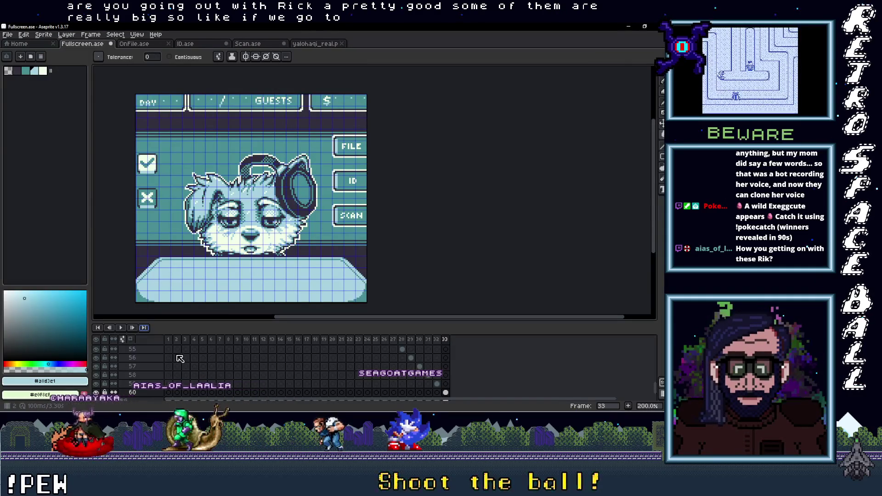
left_click(170, 342)
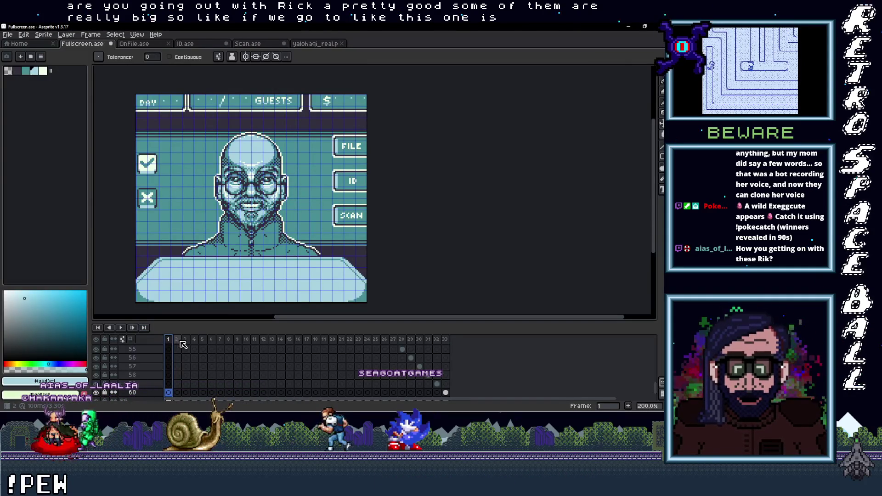
left_click(180, 341)
left_click_drag(179, 341, 172, 344)
key("Return")
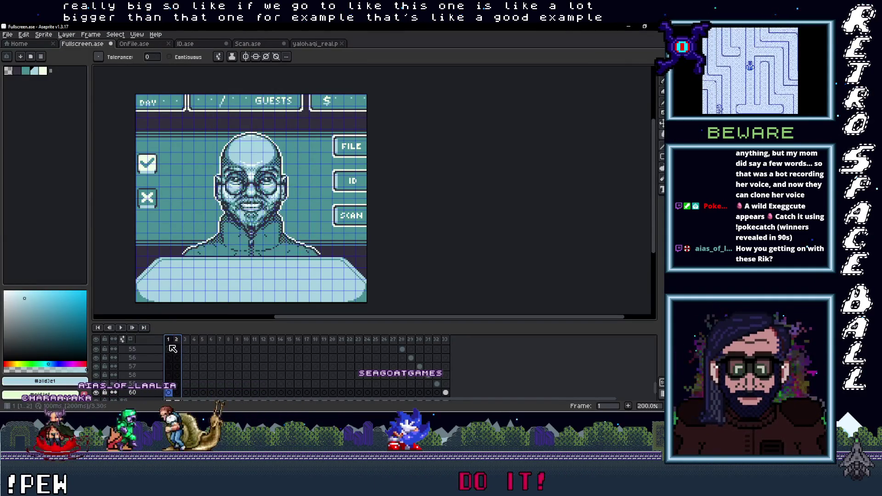
left_click_drag(177, 349, 444, 336)
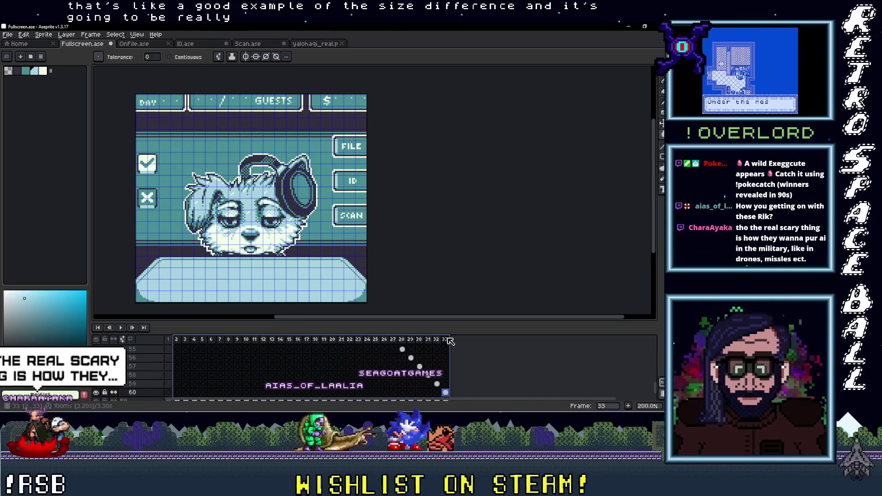
left_click(266, 44)
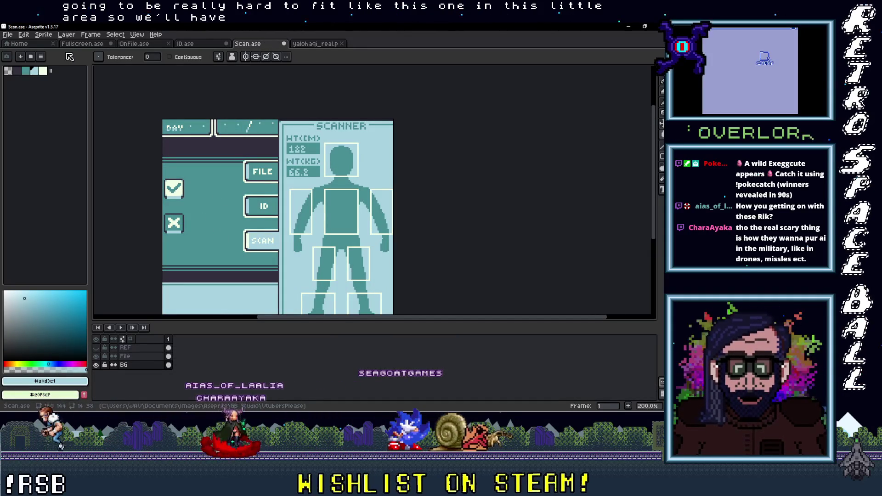
Bring the FullScreen images File Explorer window back in front of Aseprite.
left_click(630, 29)
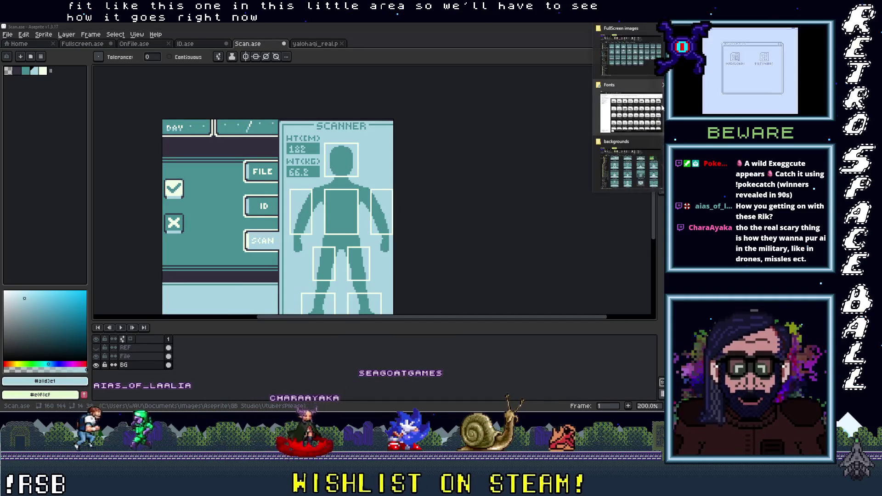
left_click(630, 29)
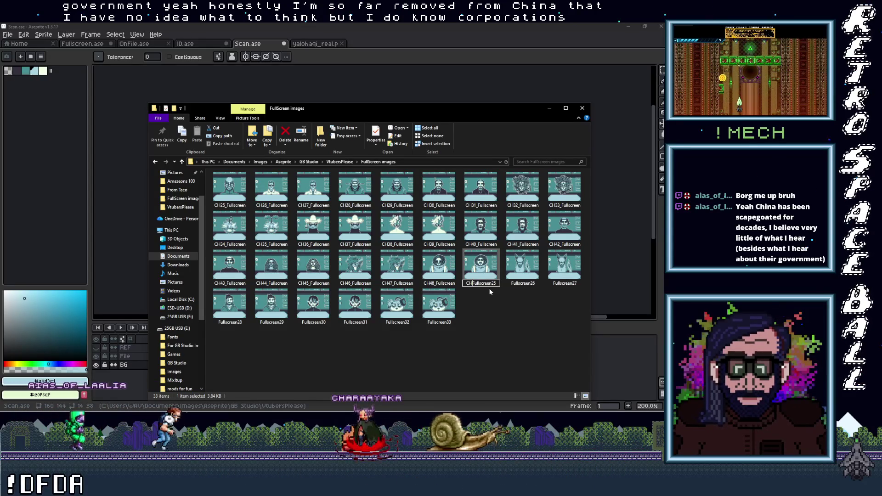
Rename Fullscreen25 to CH49_Fullscreen and Fullscreen26 to CH50_Fullscreen.
type("49")
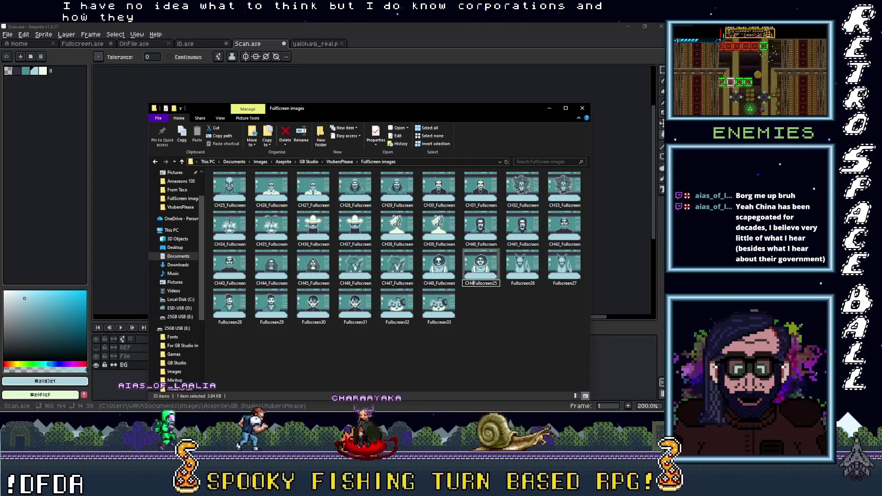
type("_")
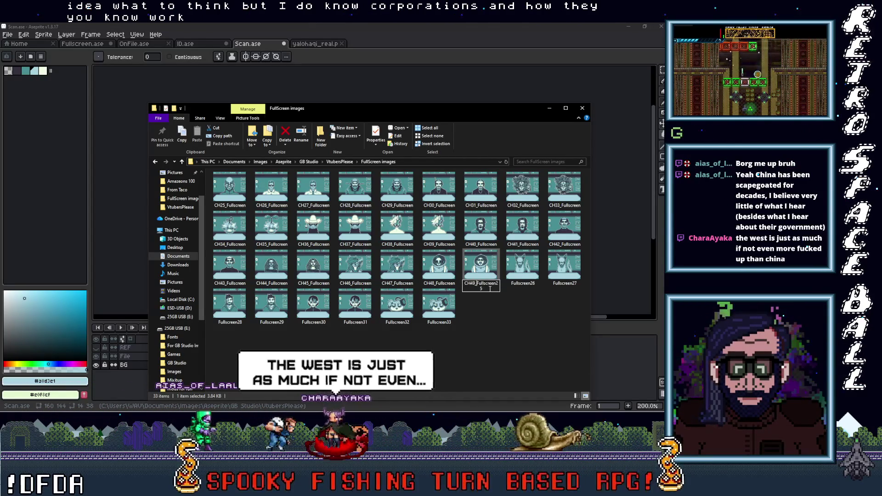
key("Return")
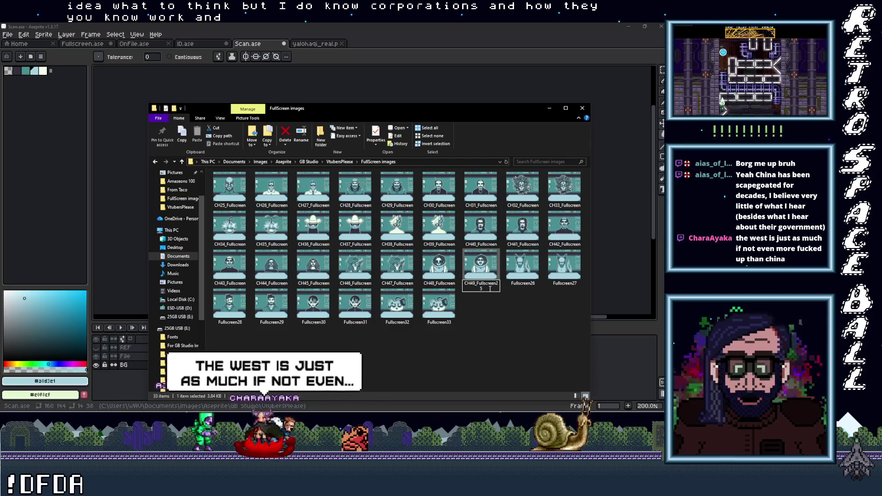
left_click(519, 286)
left_click(535, 283)
key("BackSpace")
key("BackSpace")
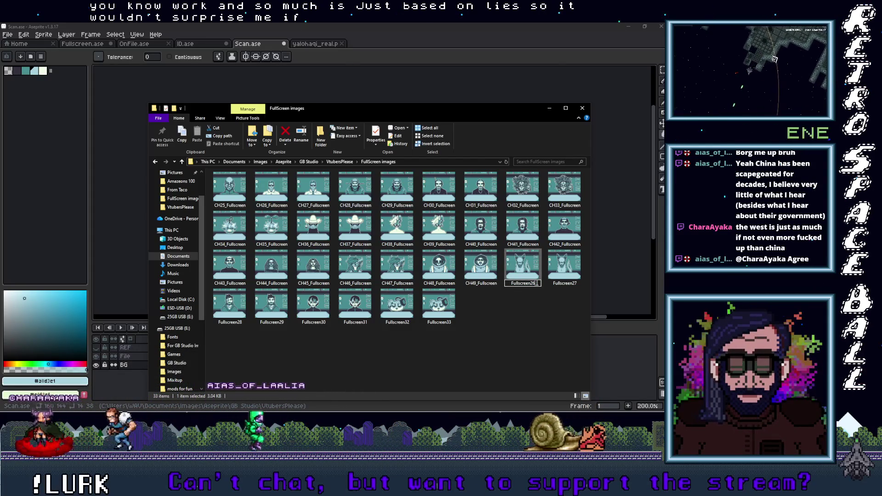
key("Home")
type("CH")
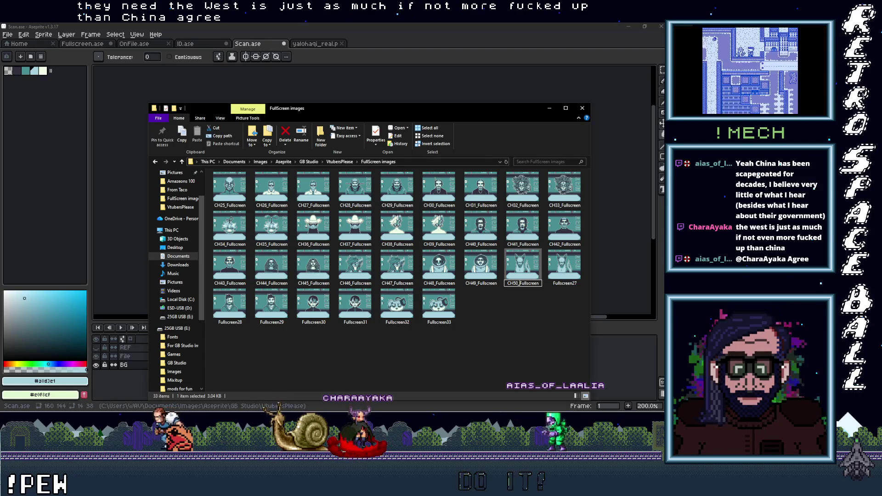
left_click(561, 285)
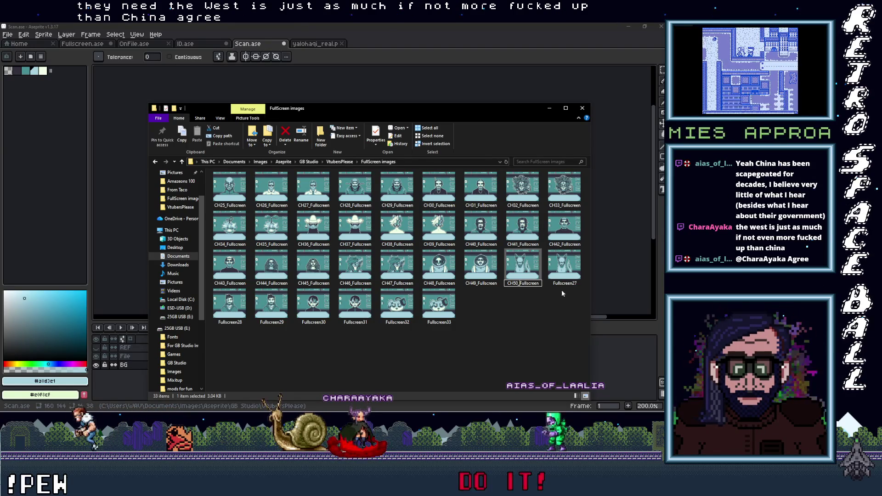
Rename Fullscreen27 to CH51_Fullscreen.
key("F2")
key("Return")
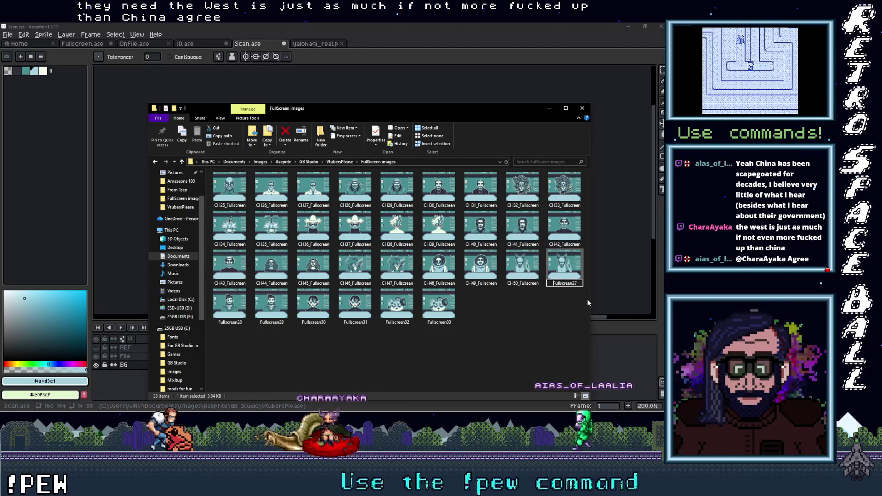
key("Home")
type("CH51")
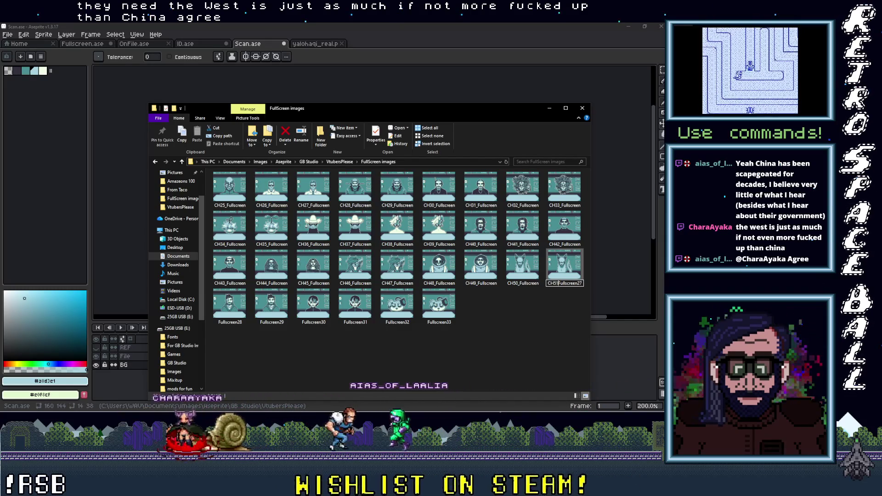
type("_")
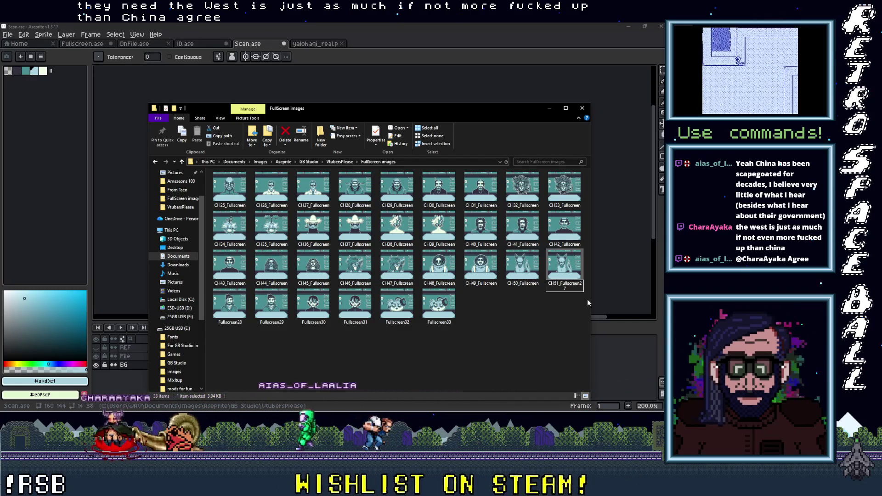
key("End")
key("BackSpace")
key("BackSpace")
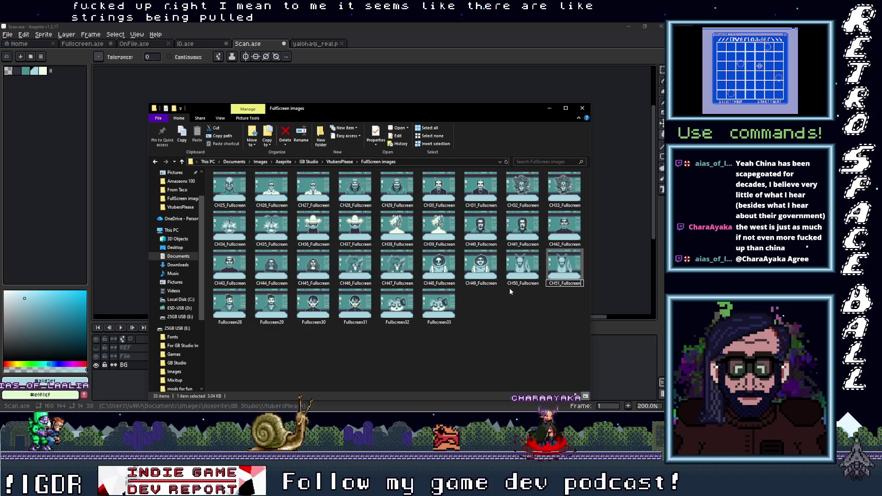
Rename Fullscreen28 to CH52_Fullscreen.
left_click(228, 324)
left_click(232, 322)
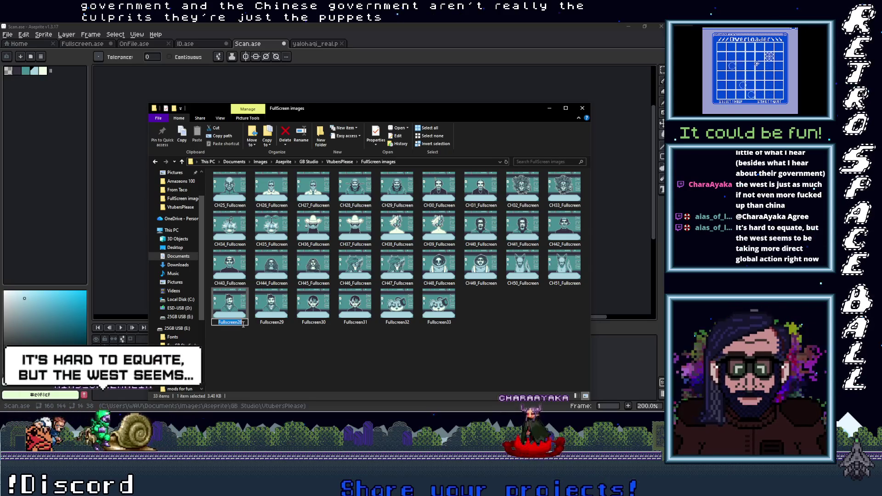
left_click(243, 325)
left_click(219, 322)
type("CH")
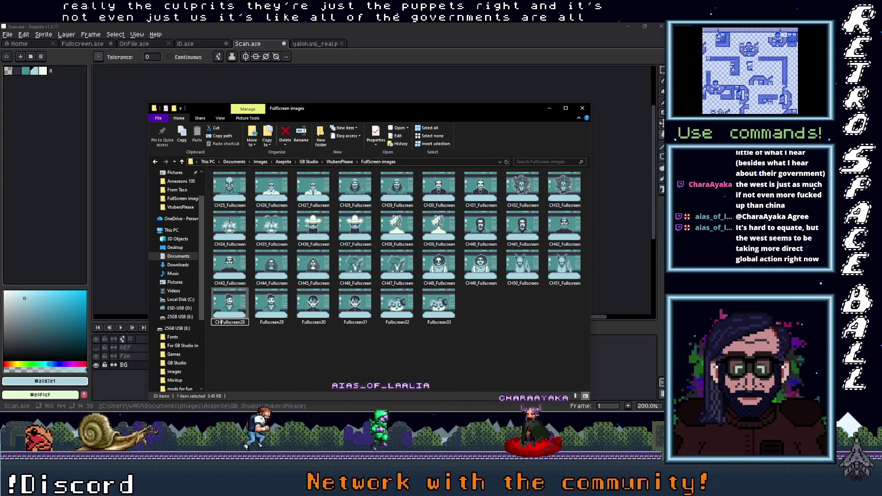
type("52")
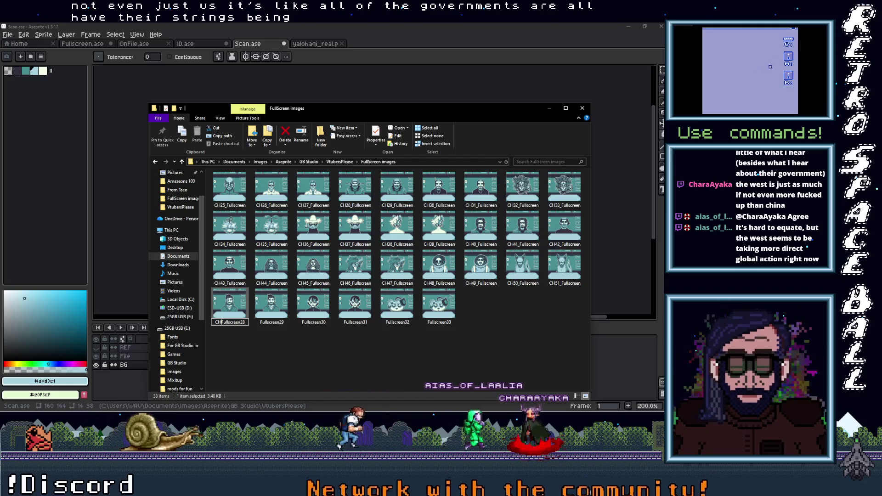
type("_")
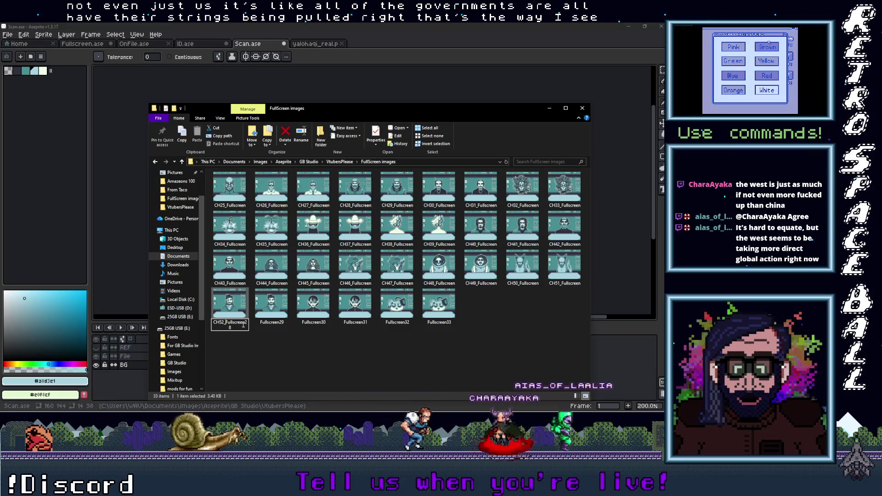
key("BackSpace")
key("BackSpace")
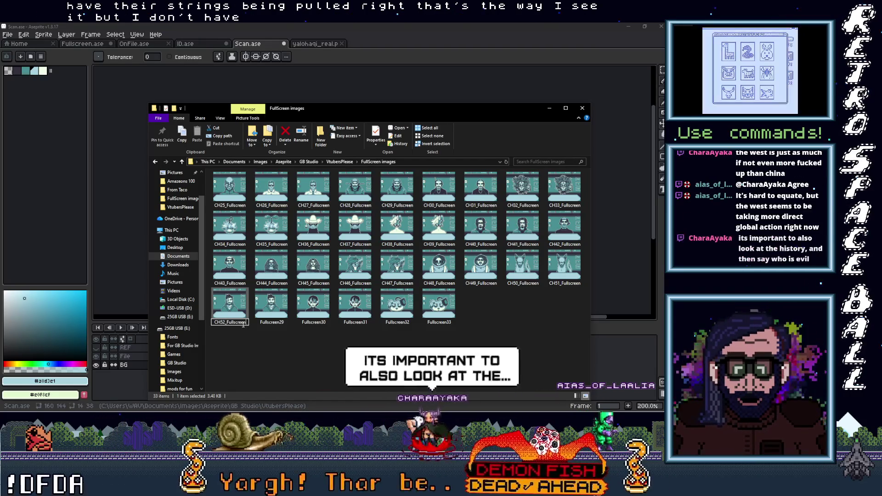
left_click(275, 324)
Rename Fullscreen29 to CH53_Fullscreen and Fullscreen30 to CH54_Fullscreen.
key("F2")
key("Home")
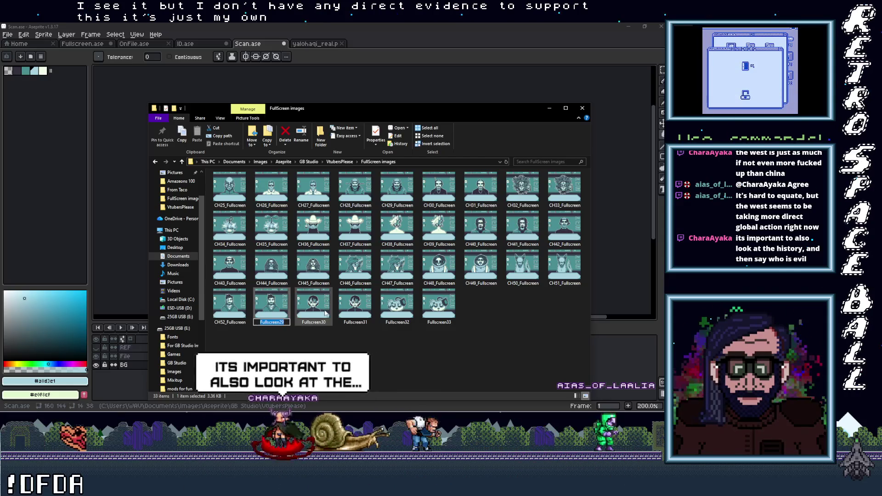
type("C")
type("H53")
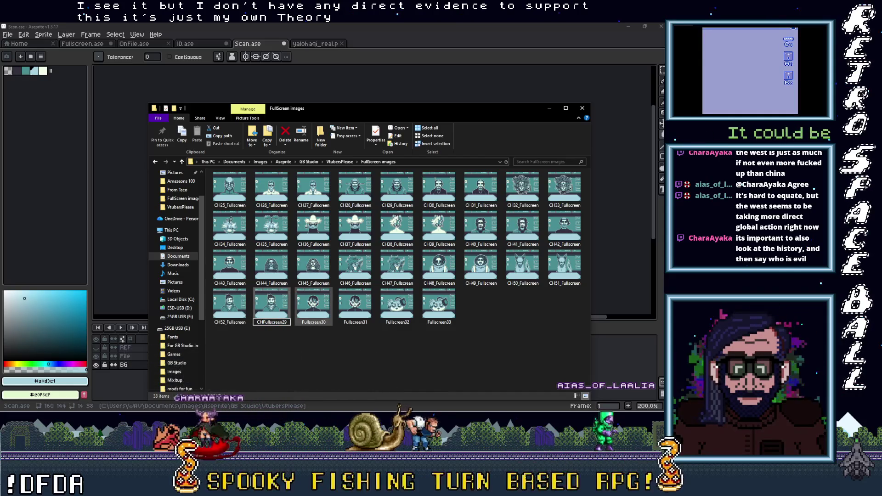
type("_")
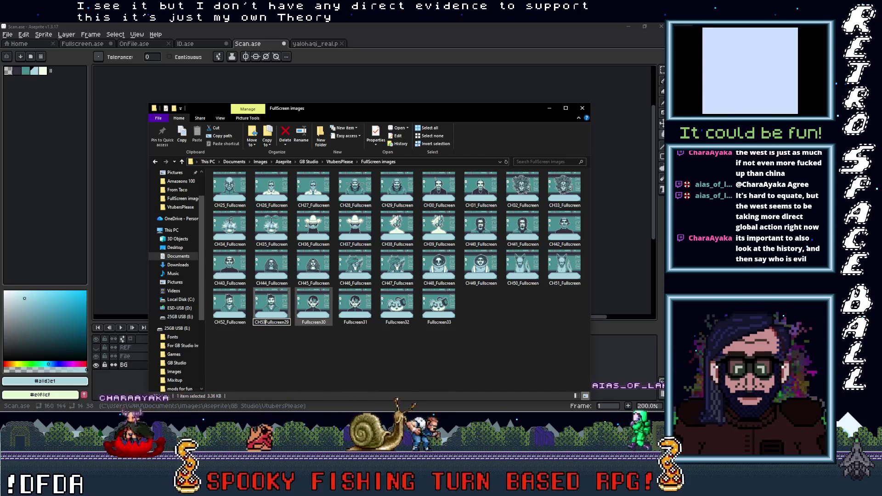
key("BackSpace")
key("BackSpace")
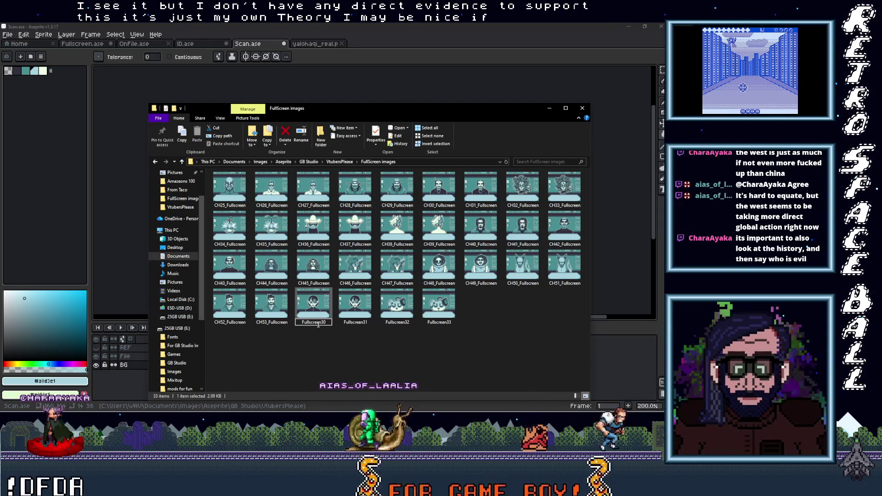
type("CH54")
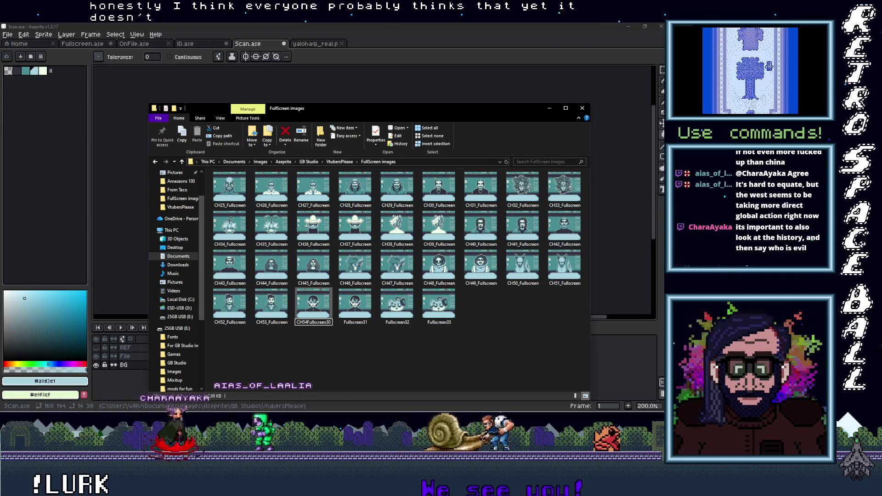
type("_")
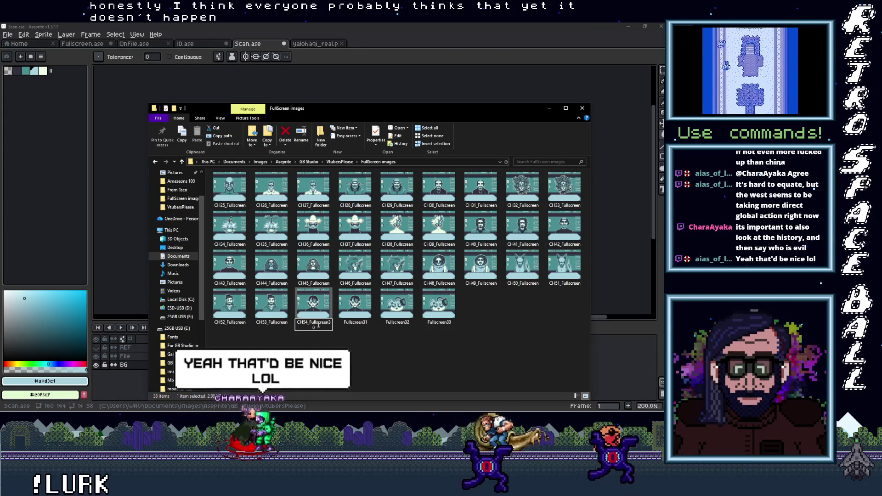
key("BackSpace")
key("BackSpace")
key("Tab")
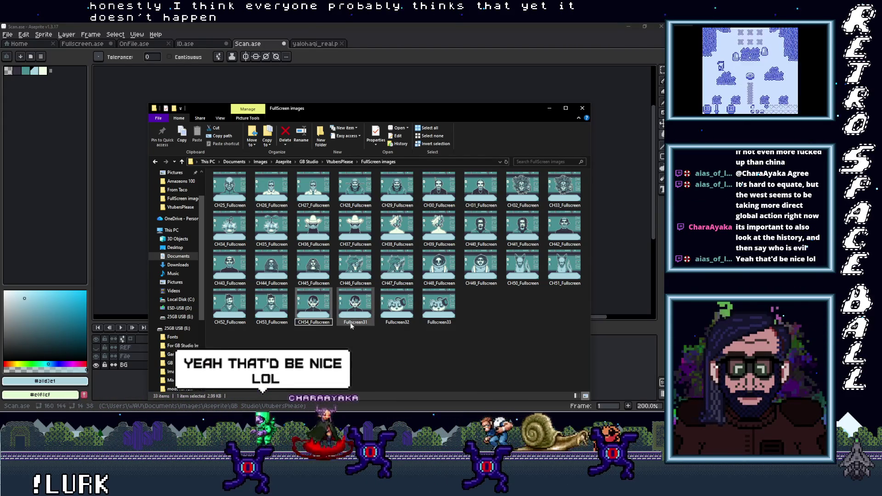
Rename Fullscreen31 to CH55_Fullscreen.
key("Home")
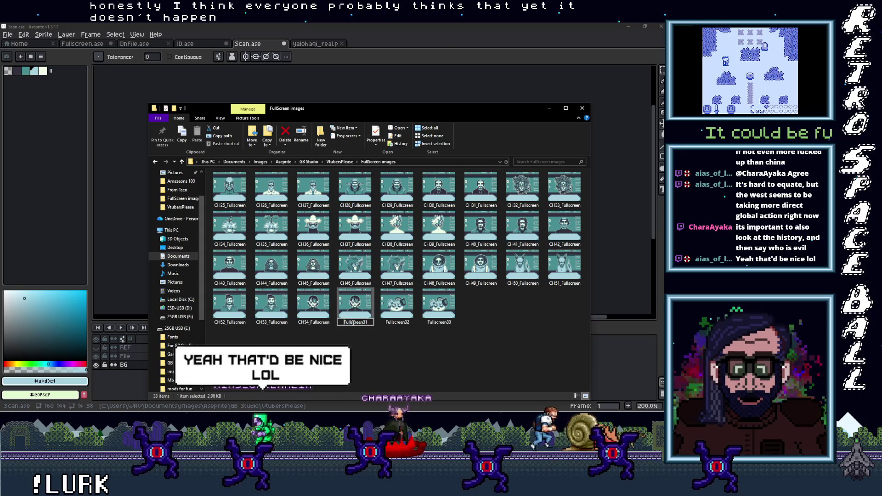
type("CH")
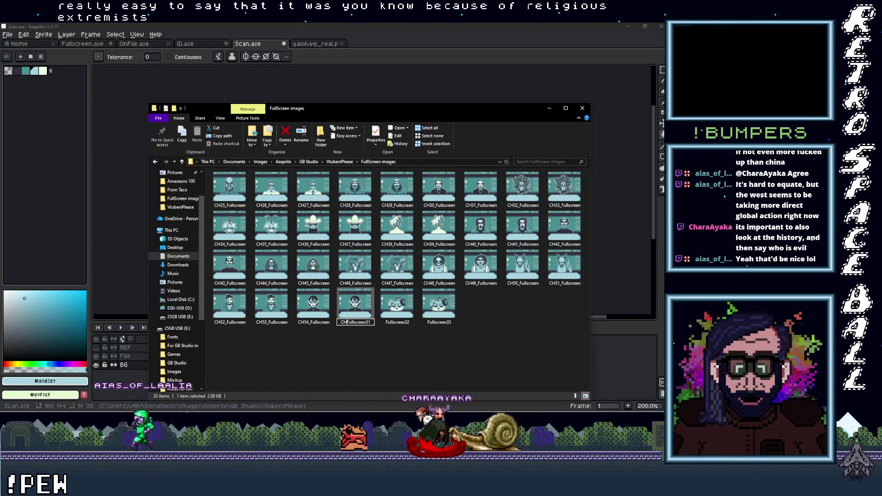
type("55")
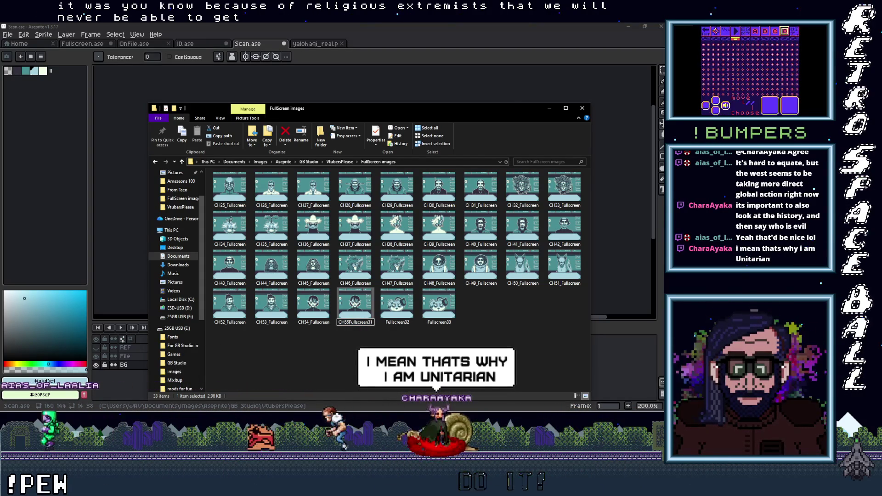
type("_")
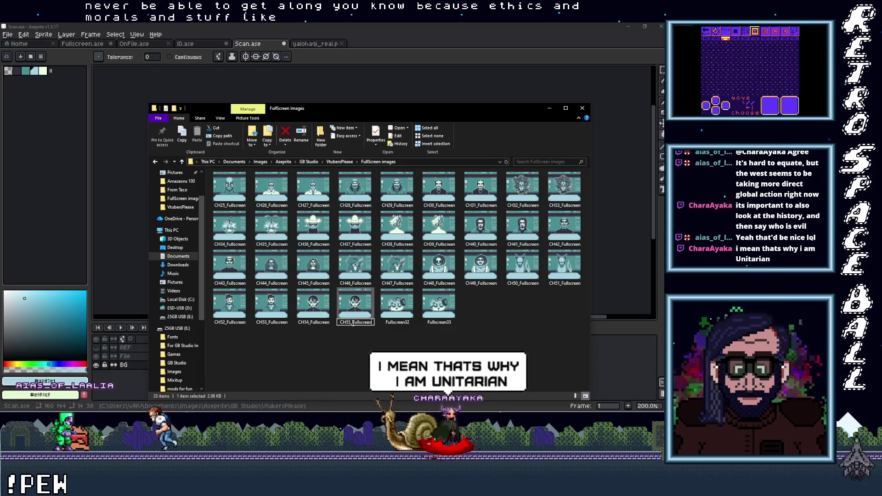
left_click(398, 324)
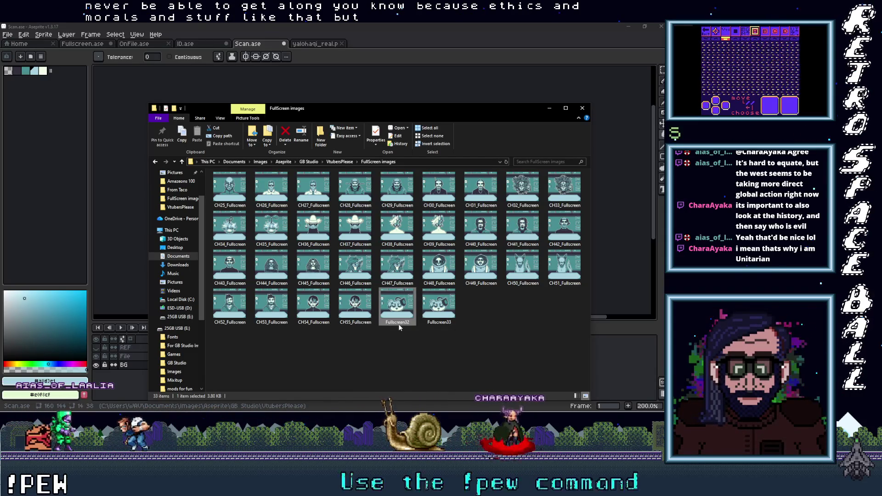
Close the accidentally opened image and rename Fullscreen32 to CH56_Fullscreen.
double_click(399, 324)
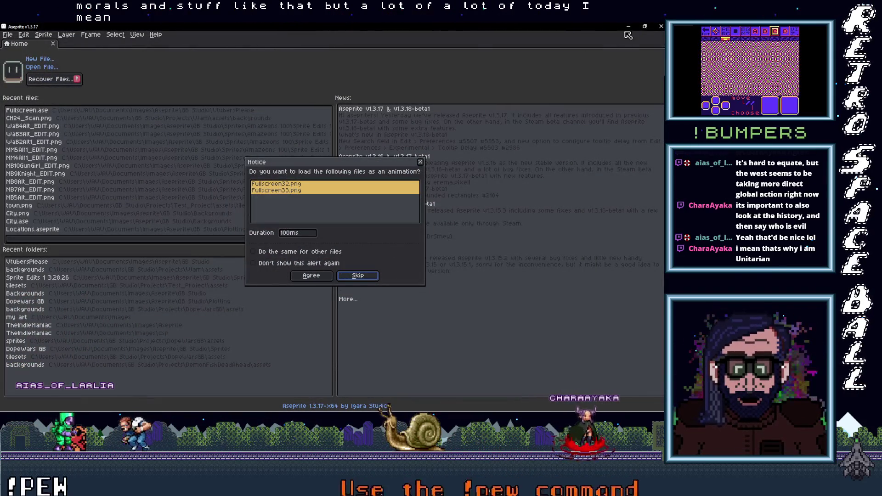
key("alt+F4")
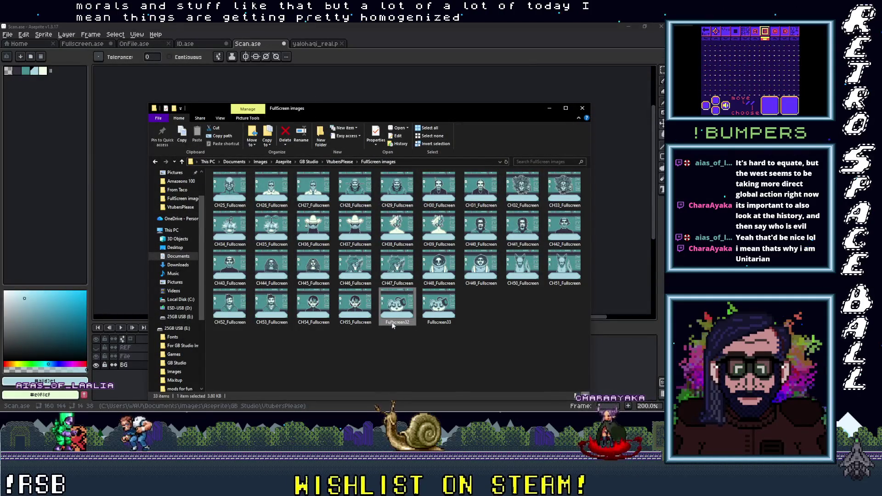
type("CH")
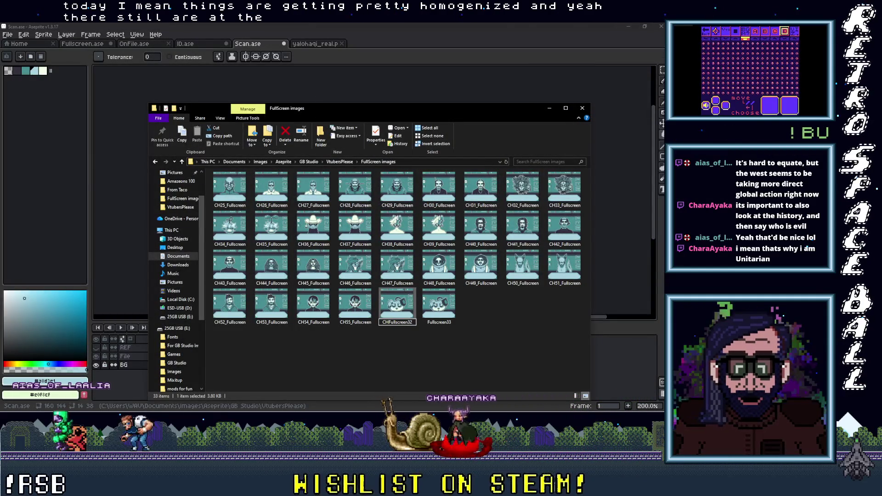
type("56")
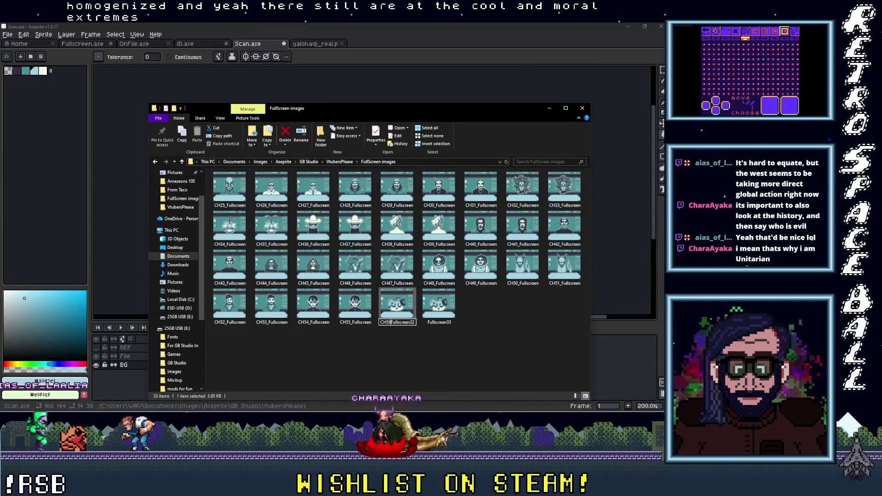
type("_")
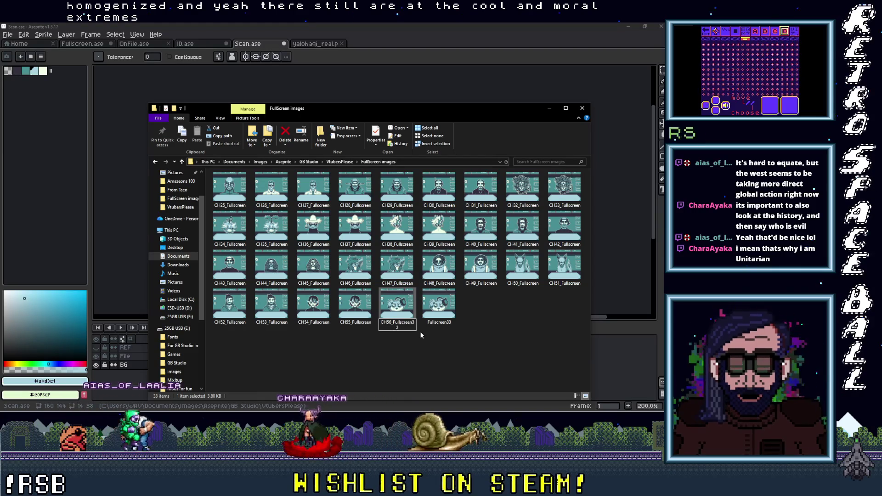
key("End")
key("BackSpace")
key("BackSpace")
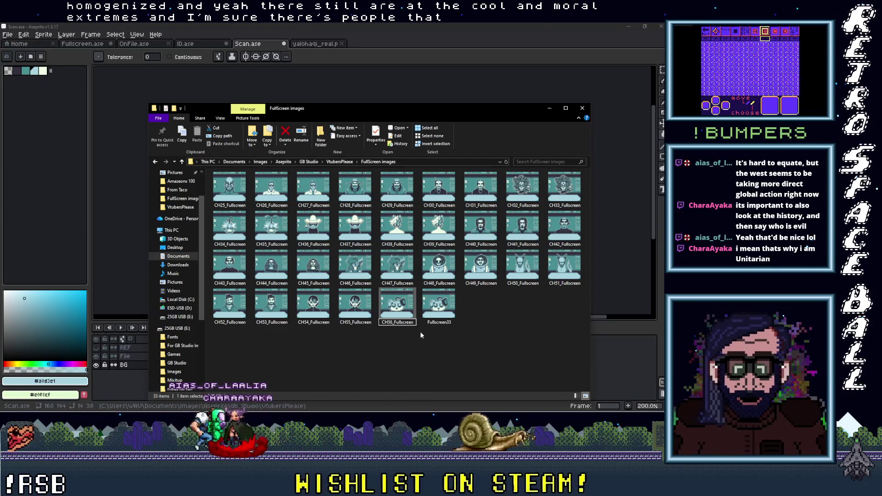
left_click(438, 324)
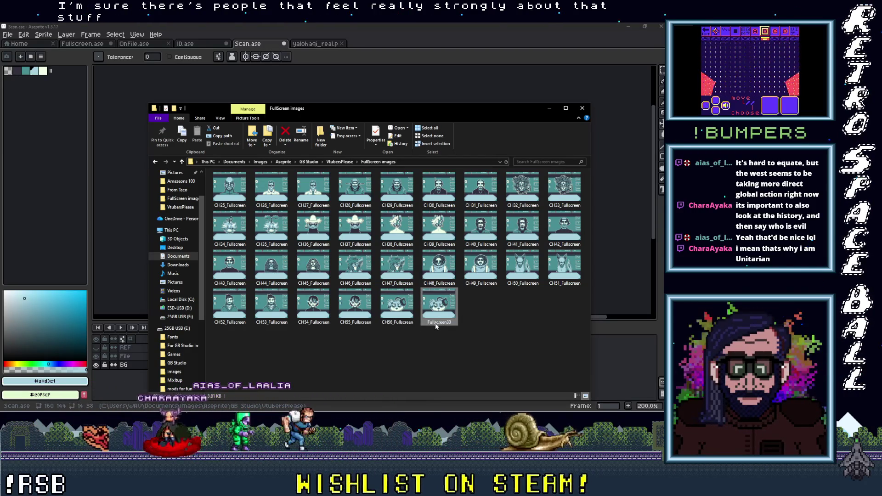
Rename Fullscreen33 to CH57_Fullscreen.
type("CH")
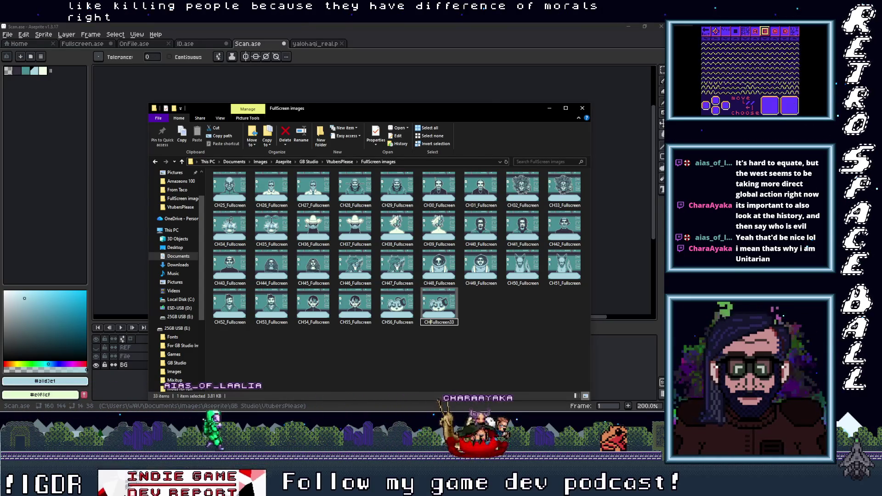
type("57_")
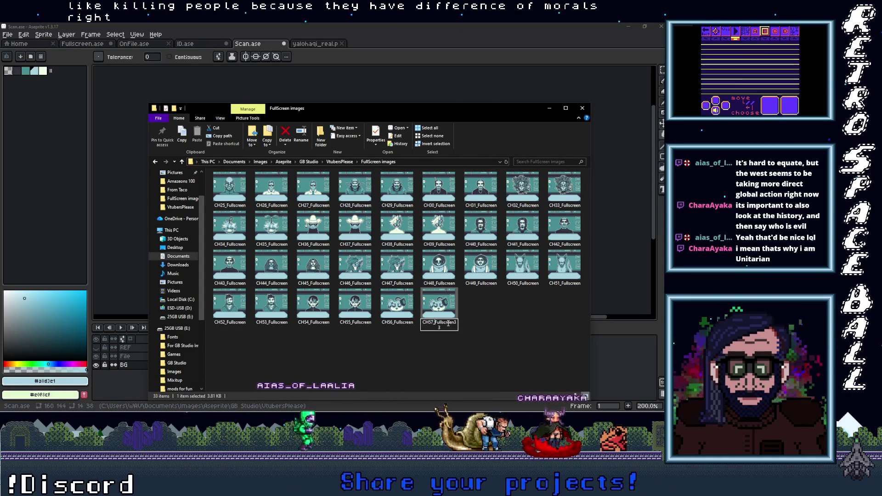
key("BackSpace")
key("BackSpace")
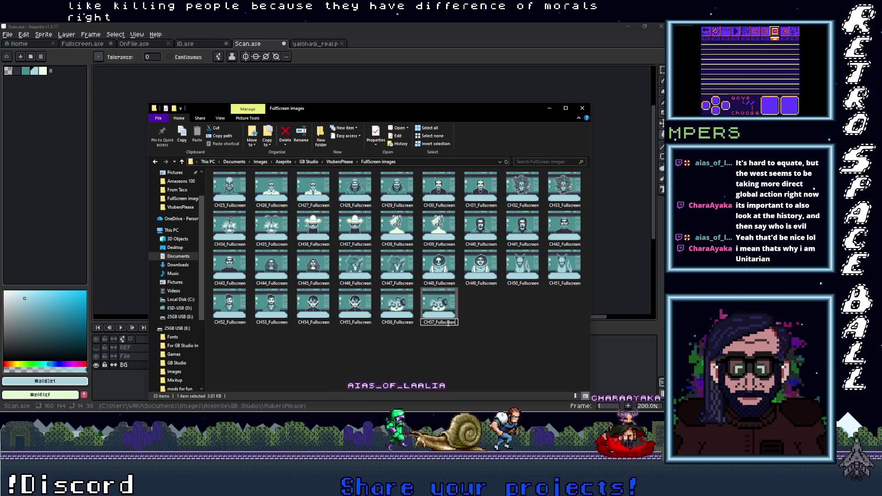
left_click(524, 320)
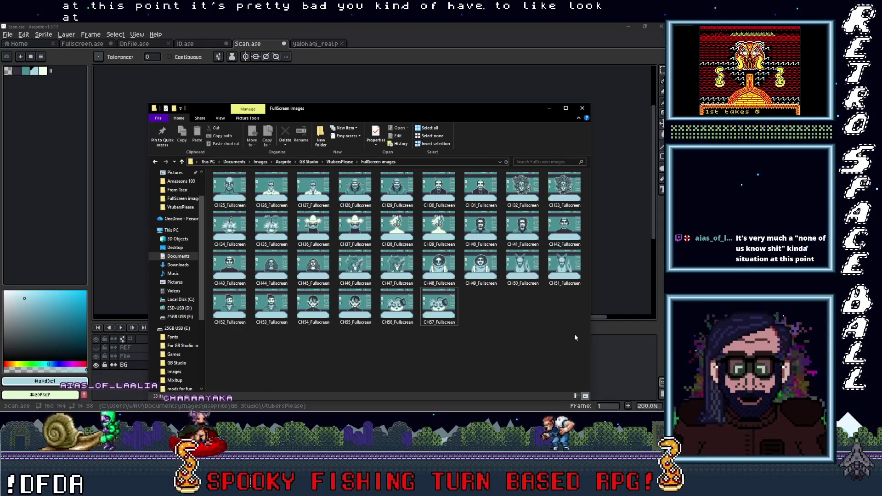
Copy all 33 CH25–CH57 fullscreen images, then return to the Documents folder.
mouse_move(577, 337)
left_mouse_down()
mouse_move(276, 210)
mouse_move(211, 170)
left_mouse_up()
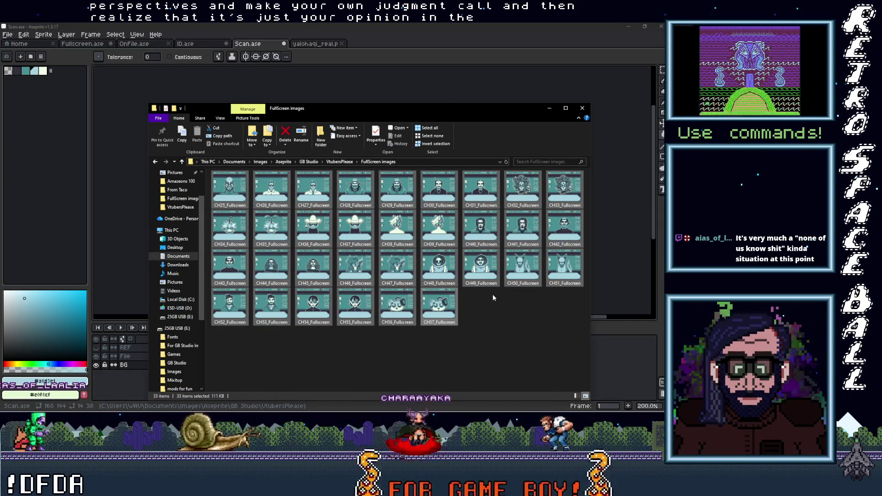
right_click(222, 193)
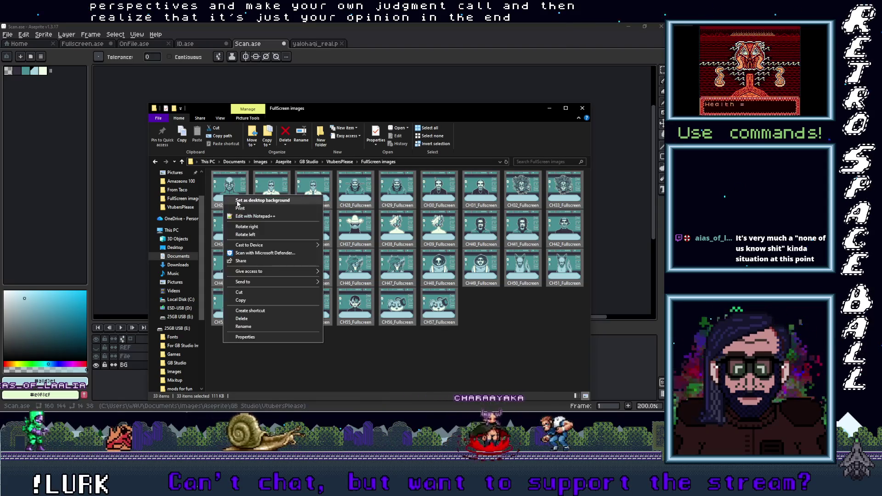
left_click(250, 301)
left_click(524, 321)
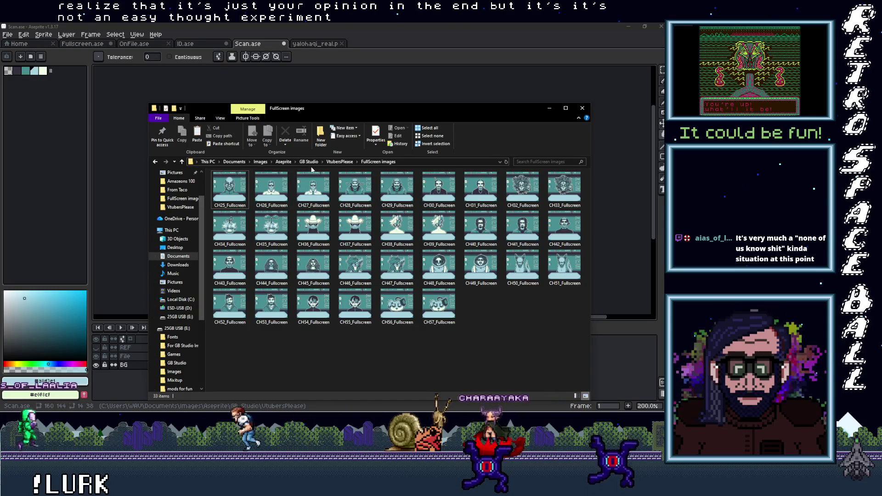
left_click(177, 260)
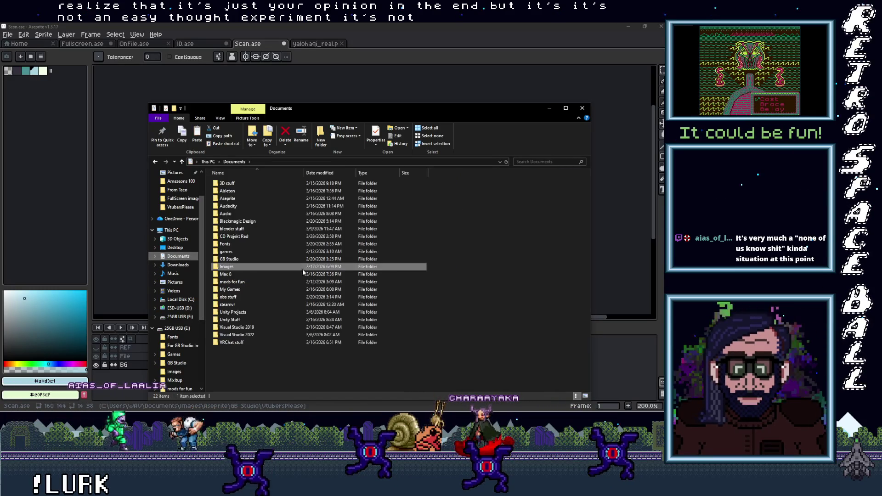
Navigate from Documents into GB Studio, then its Projects folder.
double_click(228, 271)
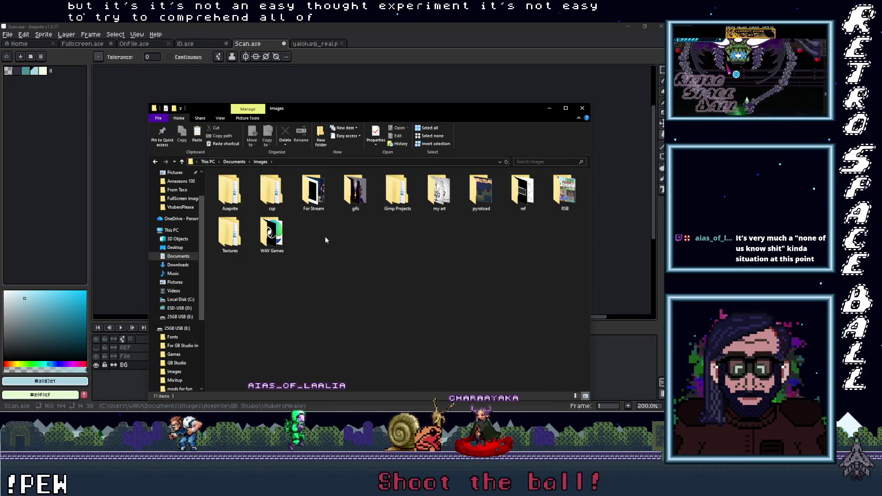
left_click(176, 258)
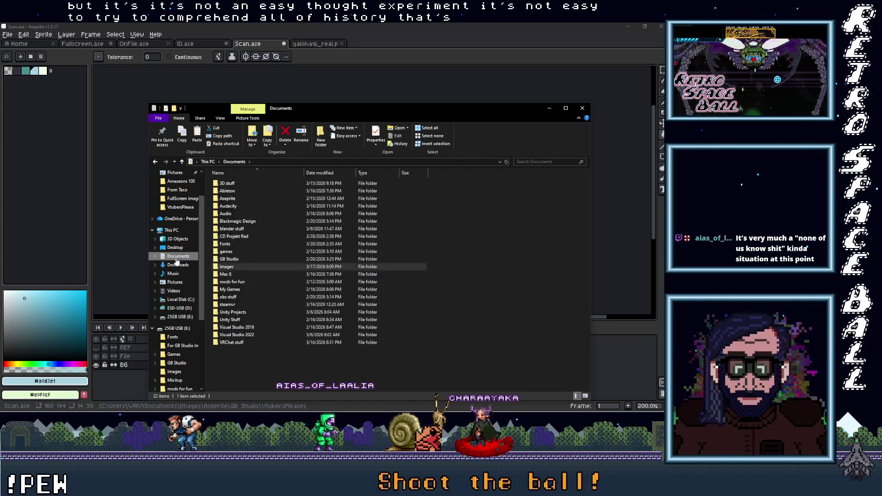
double_click(237, 259)
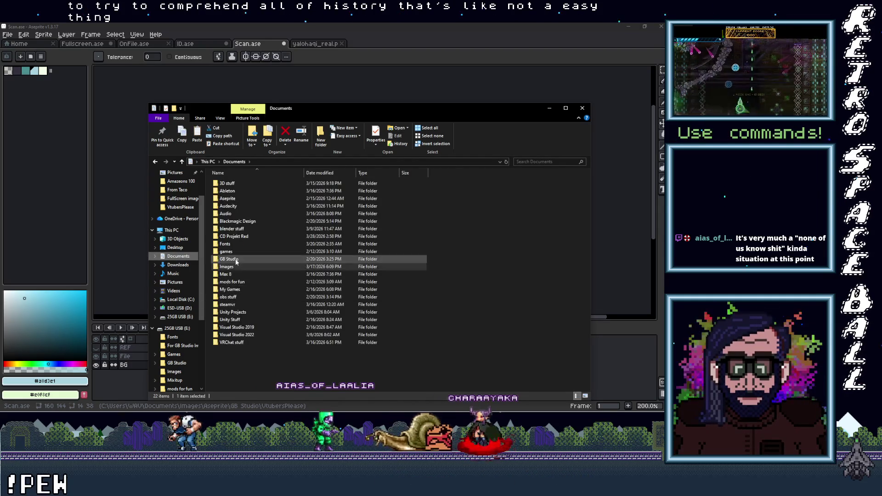
left_click(232, 184)
double_click(231, 185)
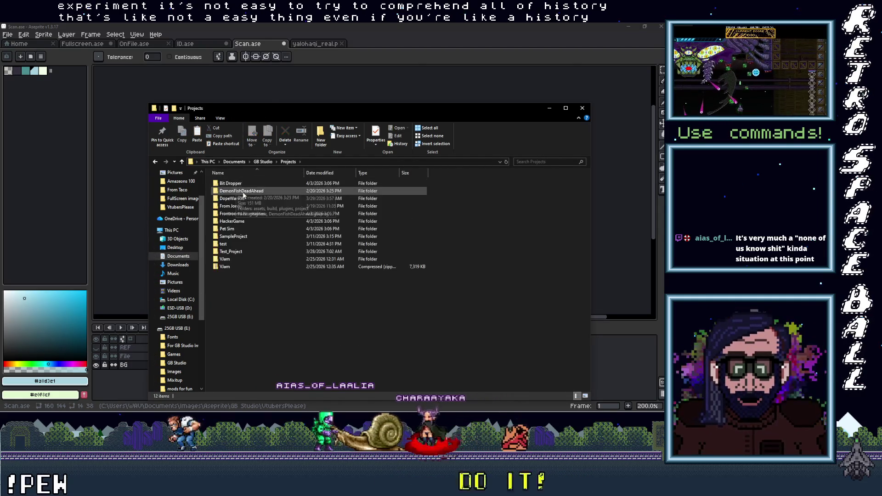
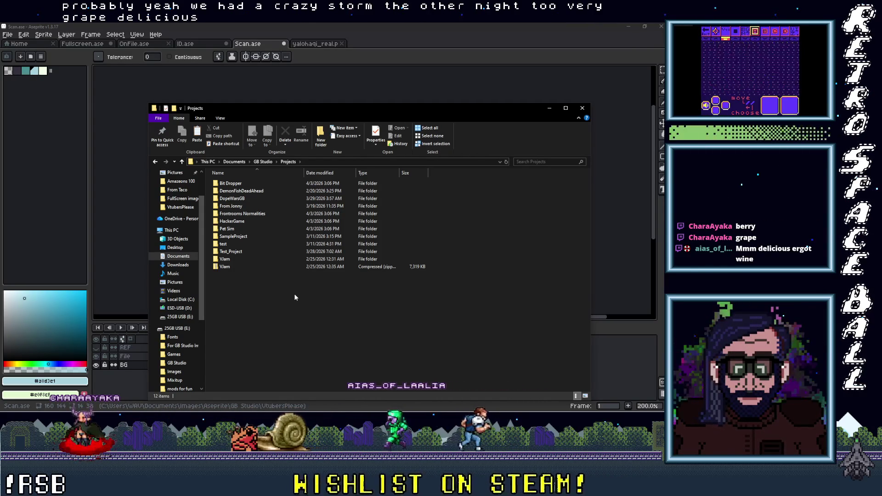
Open the VJam project's assets > backgrounds folder and arrange the folder windows.
double_click(225, 259)
double_click(227, 183)
double_click(235, 191)
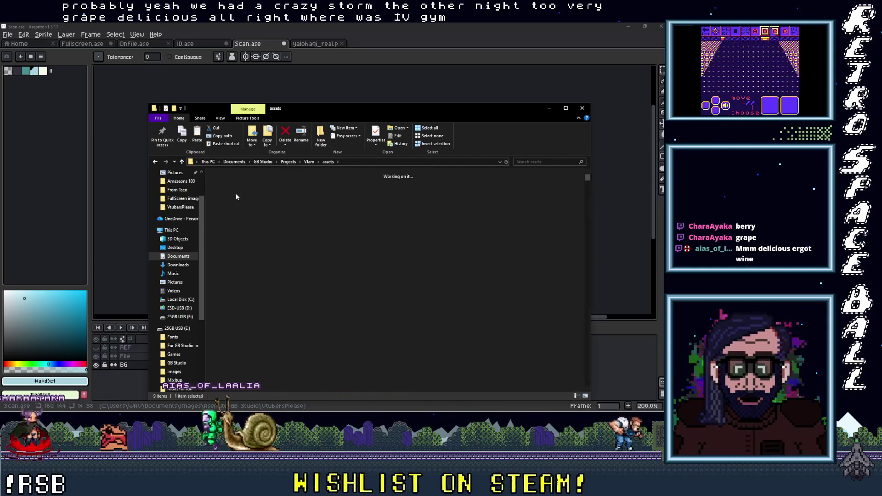
left_click_drag(317, 112, 257, 86)
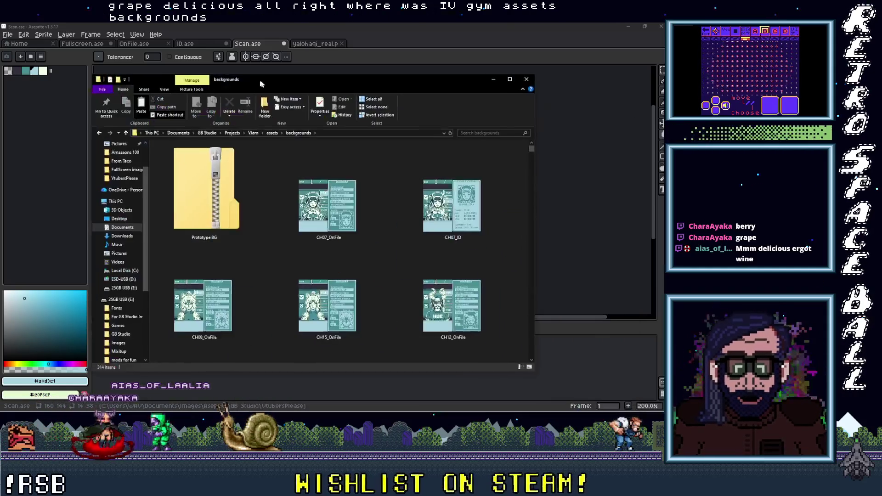
mouse_move(664, 106)
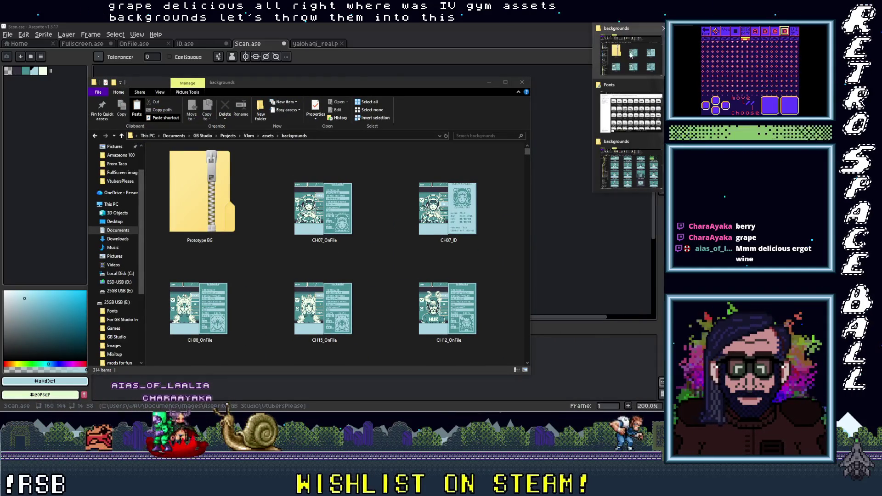
left_click(643, 145)
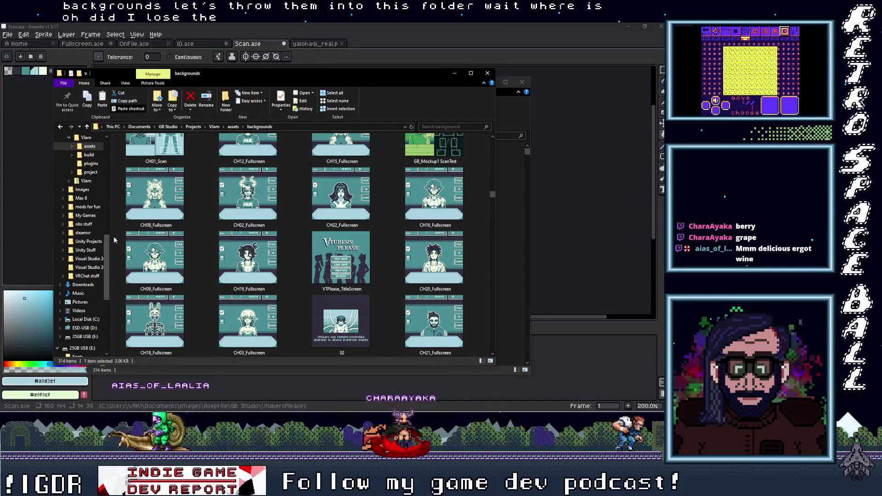
left_click(525, 175)
Navigate the other window back to the FullScreen images folder and move it aside.
left_click(95, 136)
left_click(95, 136)
left_click(96, 136)
left_click(95, 136)
left_click(95, 136)
left_click(96, 136)
left_click(96, 136)
left_click(95, 136)
left_click(95, 136)
mouse_move(159, 84)
left_mouse_down()
mouse_move(286, 110)
mouse_move(395, 88)
mouse_move(364, 86)
left_mouse_up()
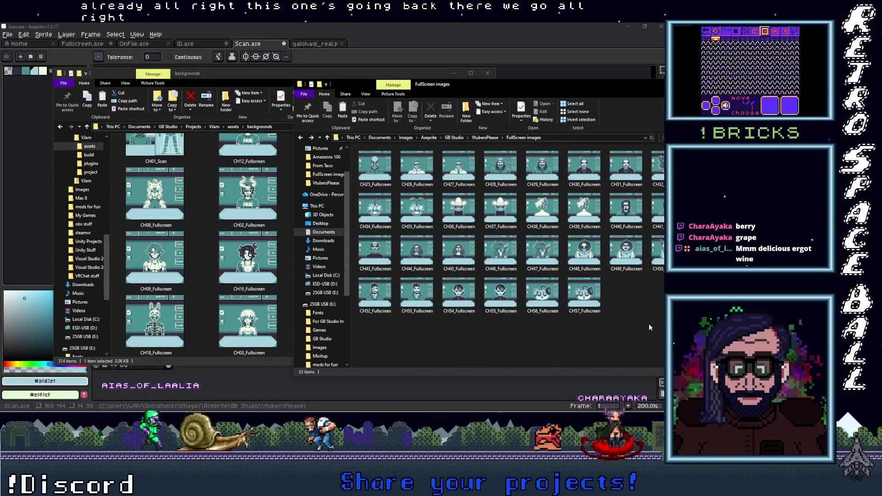
Select all 30 full-screen images and drag them into the backgrounds folder.
left_click_drag(657, 321, 625, 230)
mouse_move(626, 270)
left_mouse_down()
mouse_move(402, 154)
mouse_move(359, 150)
mouse_move(275, 285)
mouse_move(285, 294)
left_mouse_up()
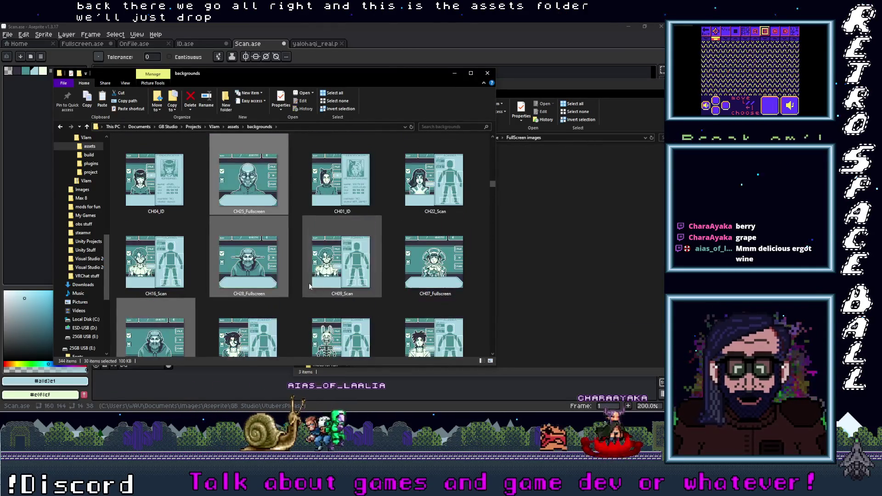
left_click(387, 37)
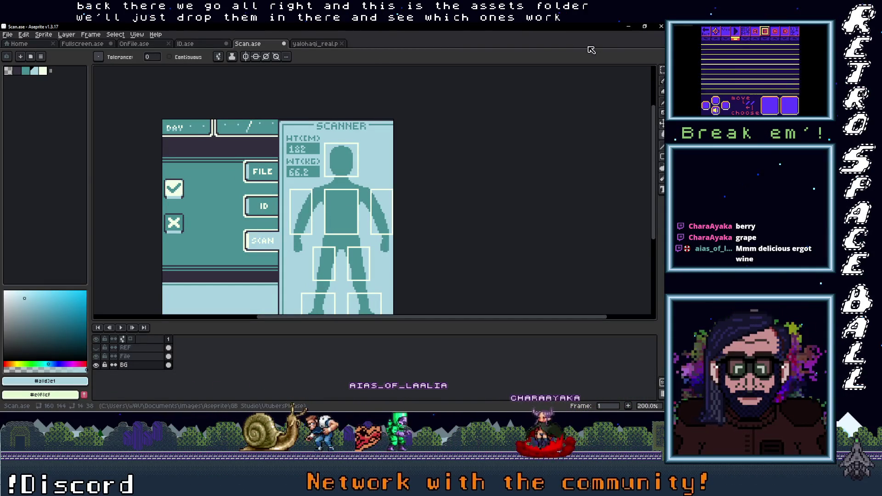
key("alt+Tab")
Select the NPC 25 (new legit) scene and pick CH25_Fullscreen from its Background list.
scroll(388, 256, "down", 2)
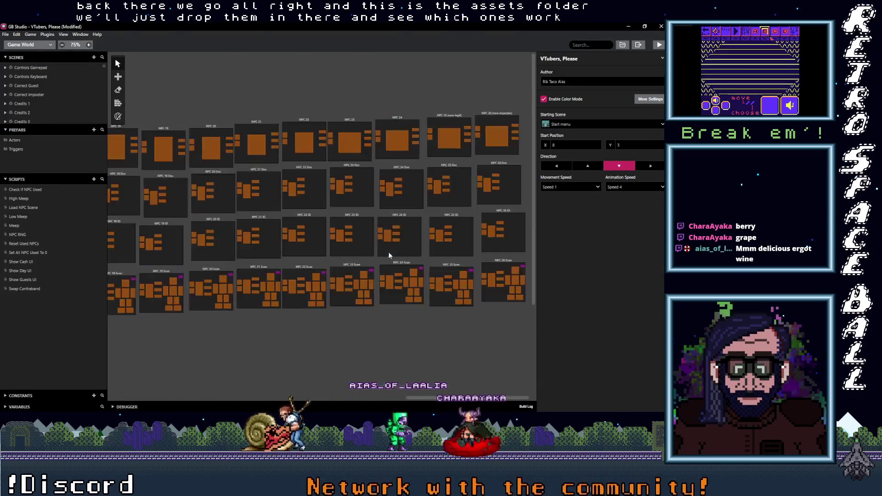
scroll(463, 180, "right", 5)
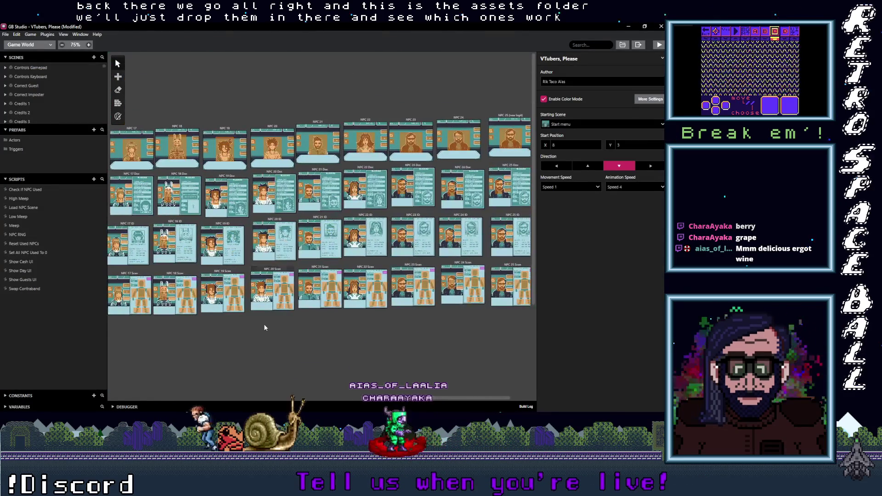
scroll(439, 124, "up", 2)
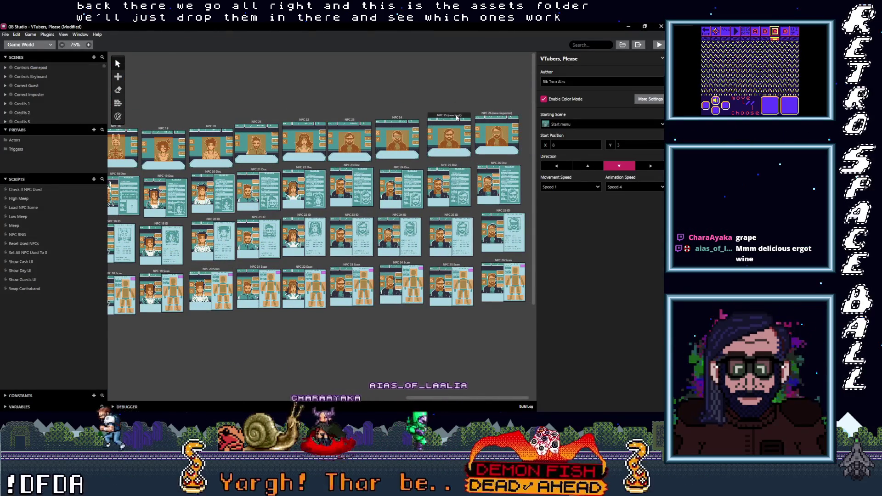
left_click(439, 124)
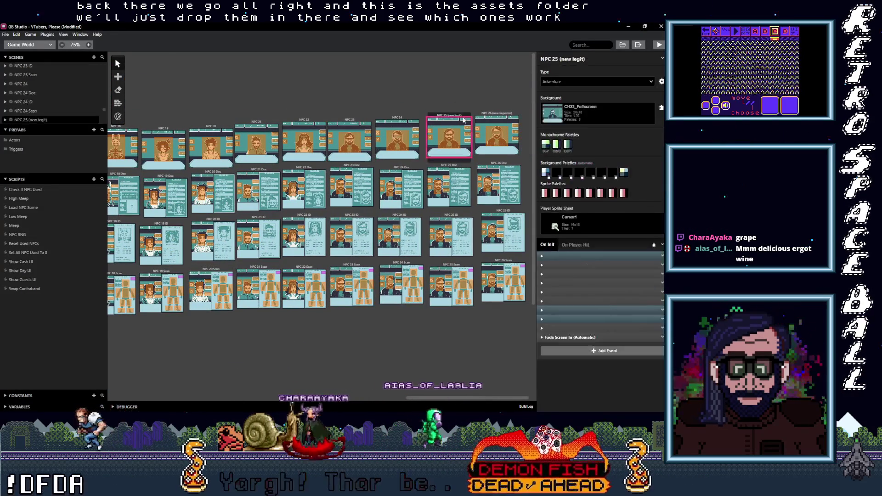
left_click(613, 113)
scroll(614, 197, "down", 15)
scroll(616, 197, "down", 6)
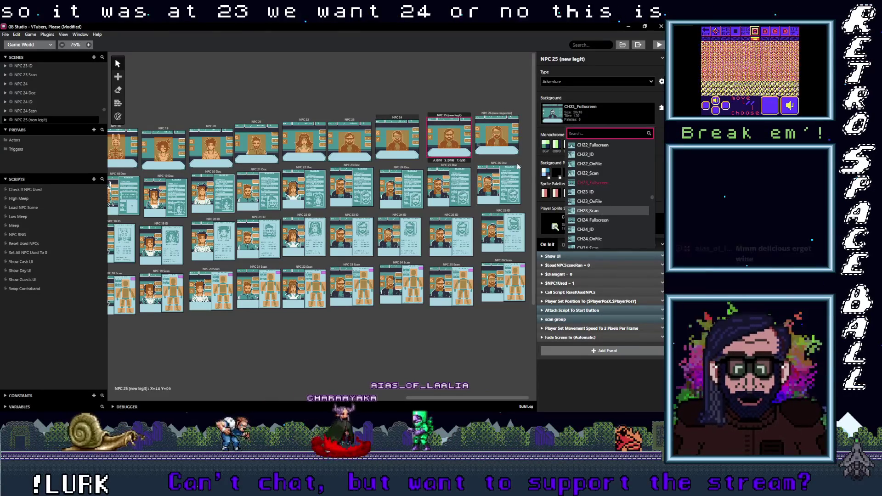
scroll(612, 227, "down", 3)
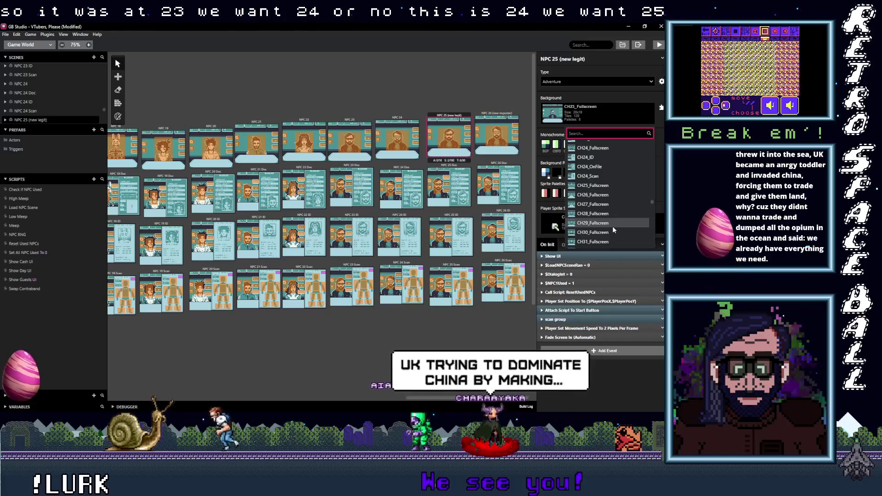
left_click(603, 186)
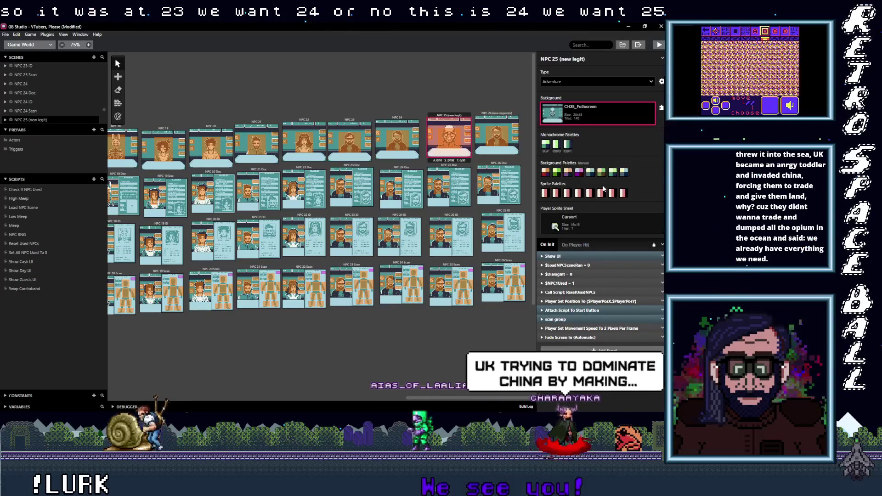
left_click(465, 103)
left_click(466, 117)
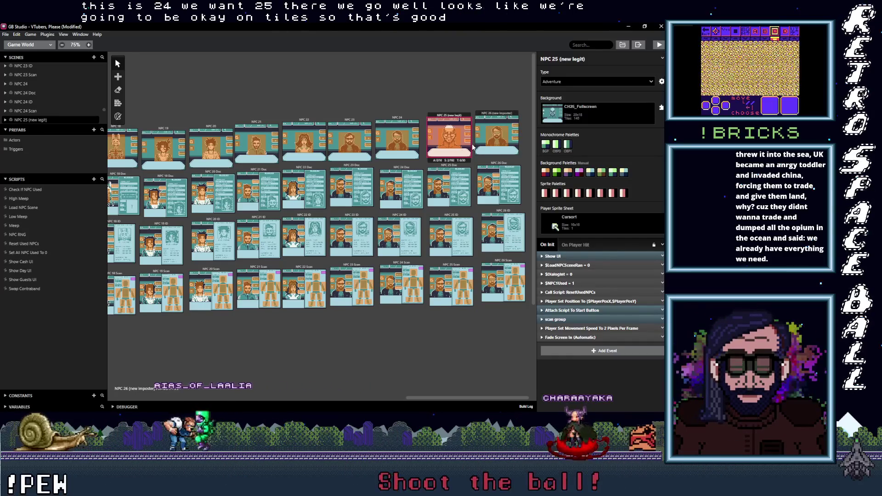
scroll(472, 144, "down", 3)
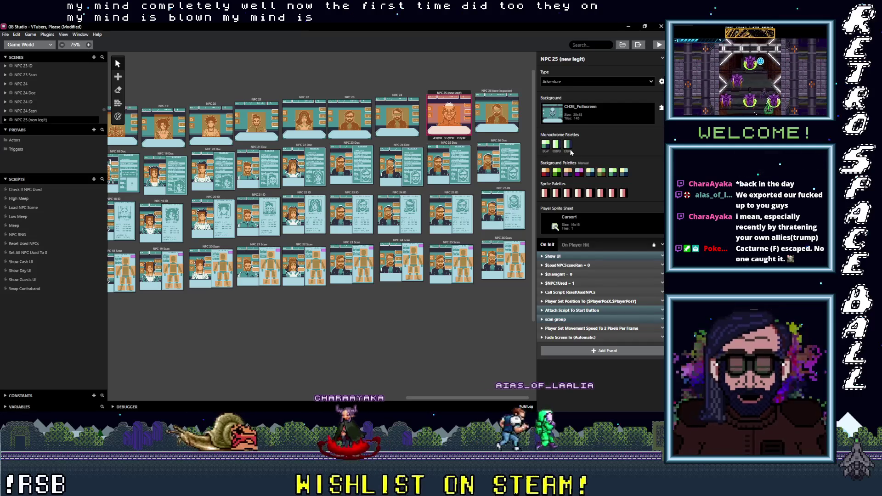
Try Tacos Blue, then Default UI, for NPC 25's first background palette.
left_click(625, 173)
left_click(545, 172)
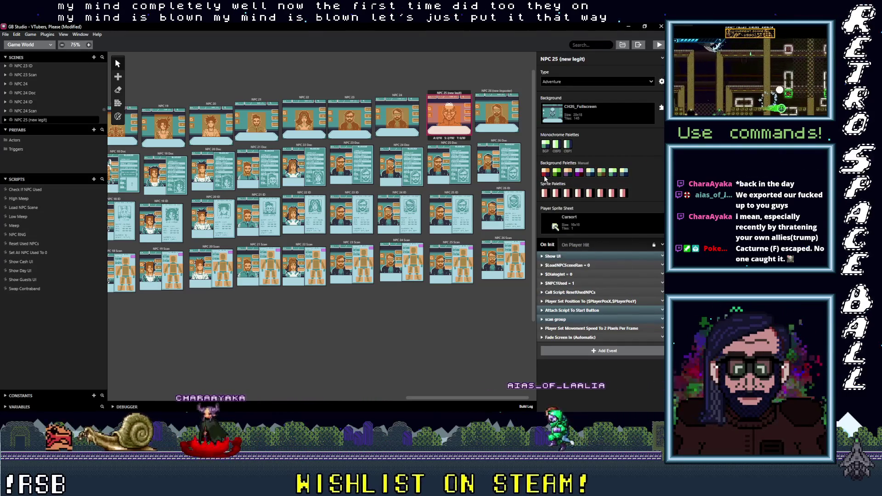
left_click(545, 172)
scroll(512, 243, "down", 1)
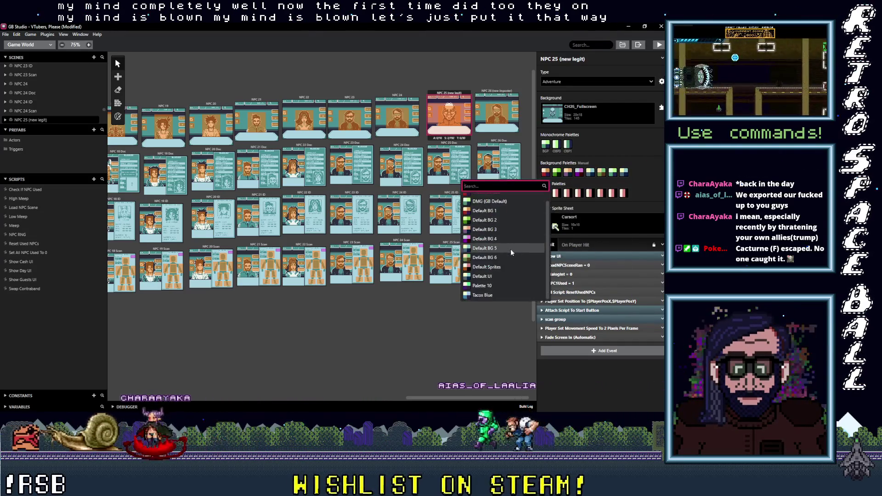
left_click(490, 296)
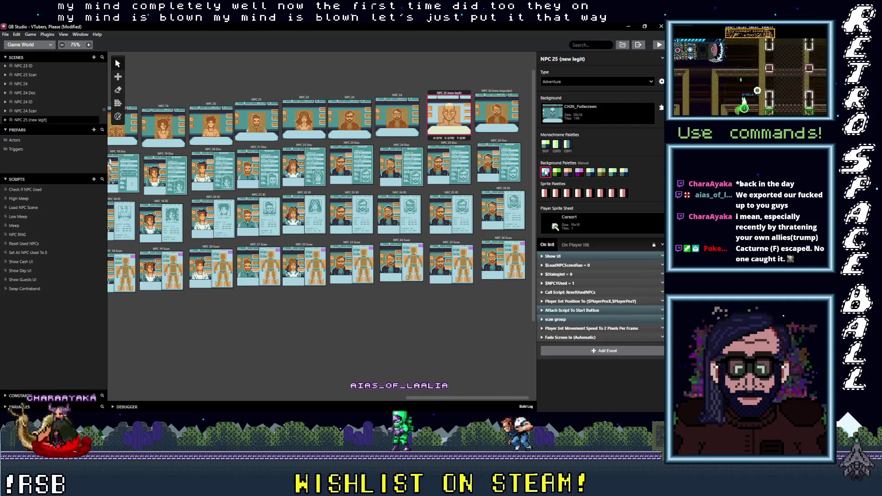
left_click(546, 172)
left_click(499, 277)
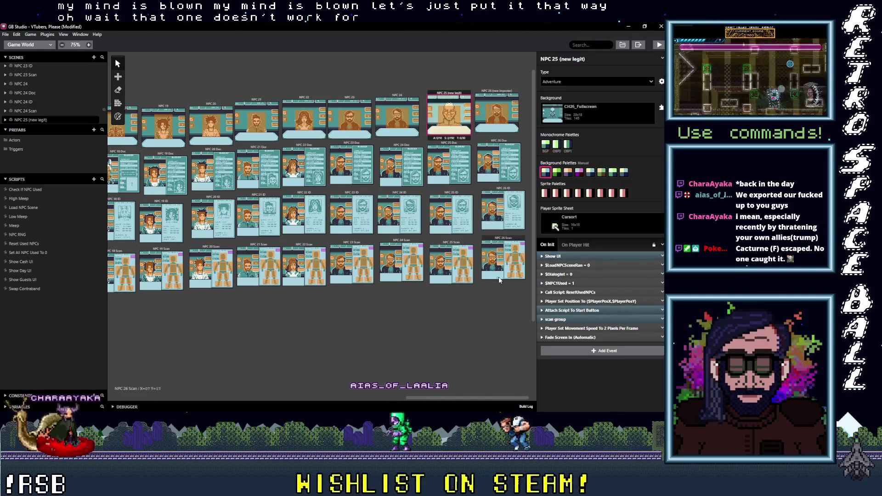
left_click(546, 172)
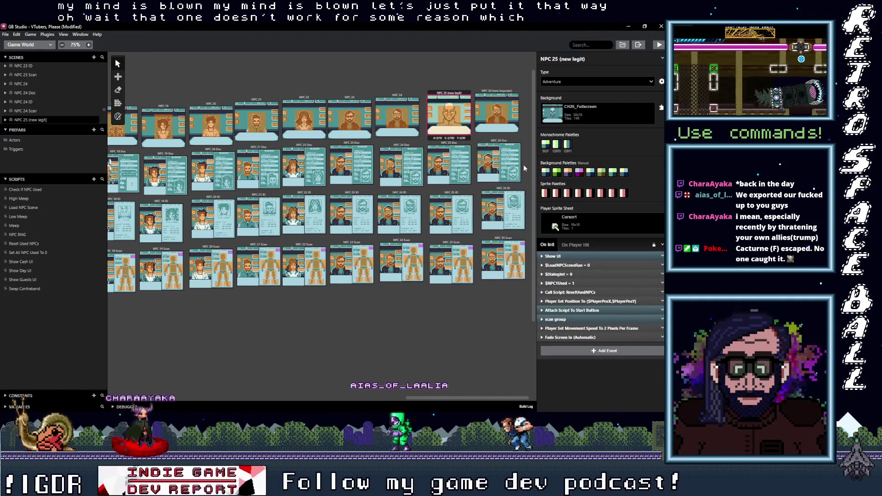
Compare with NPC 24, set NPC 25's background palettes to Automatic, and select NPC 26 (new imposter).
left_click(400, 99)
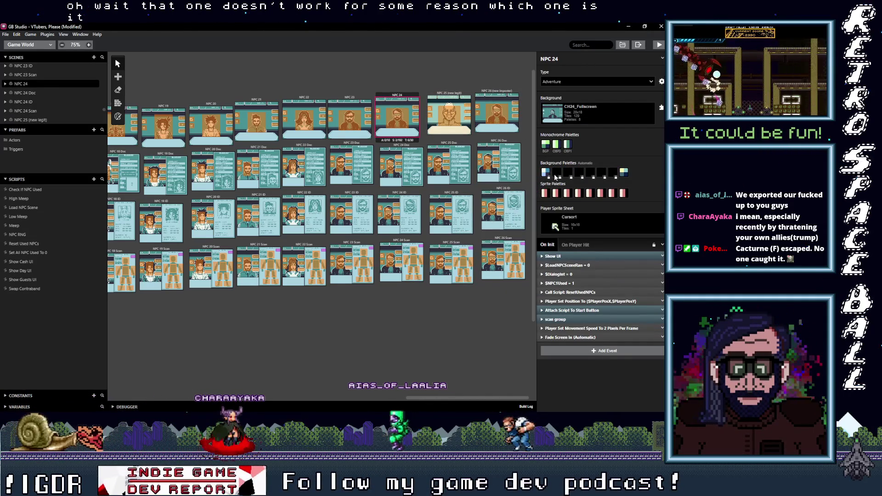
left_click(449, 93)
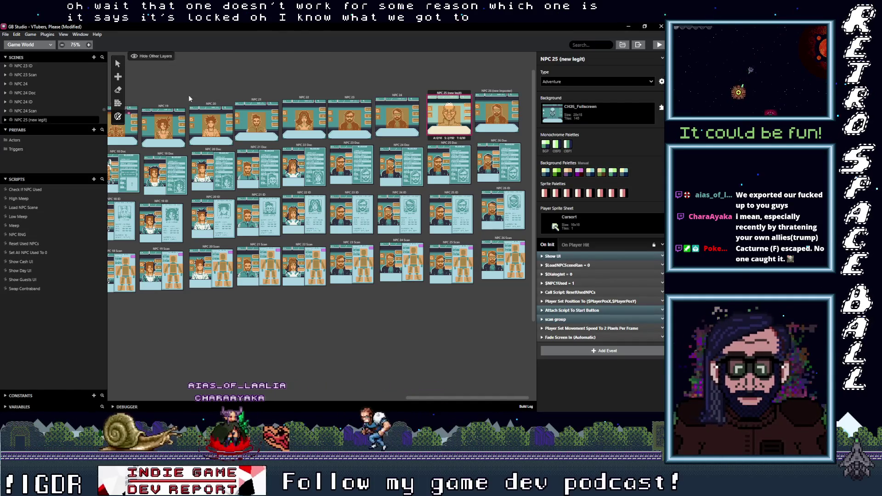
key("p")
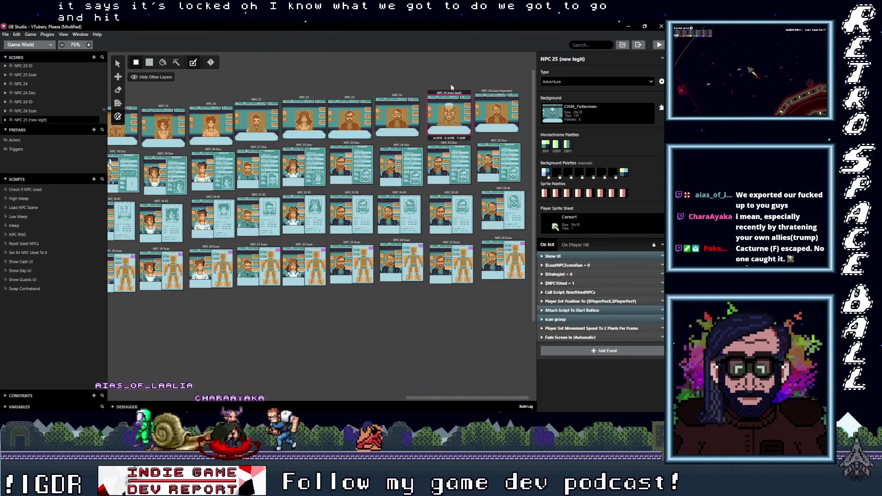
scroll(458, 144, "up", 1)
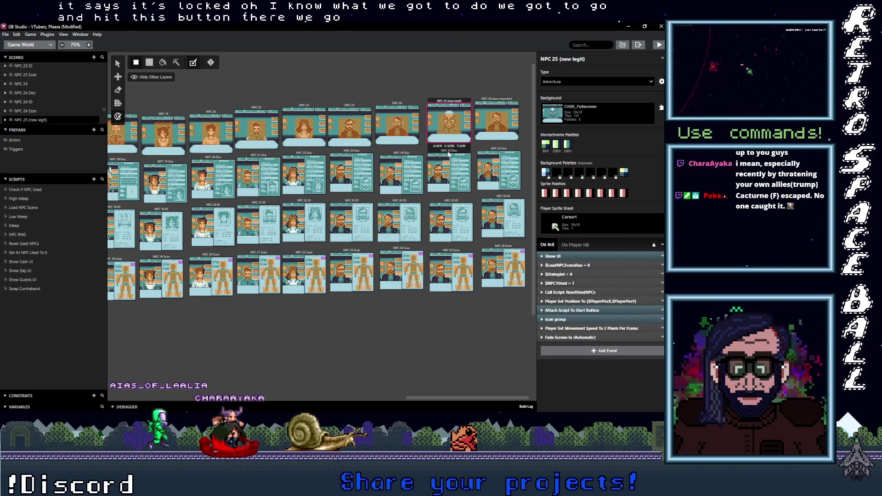
left_click(501, 102)
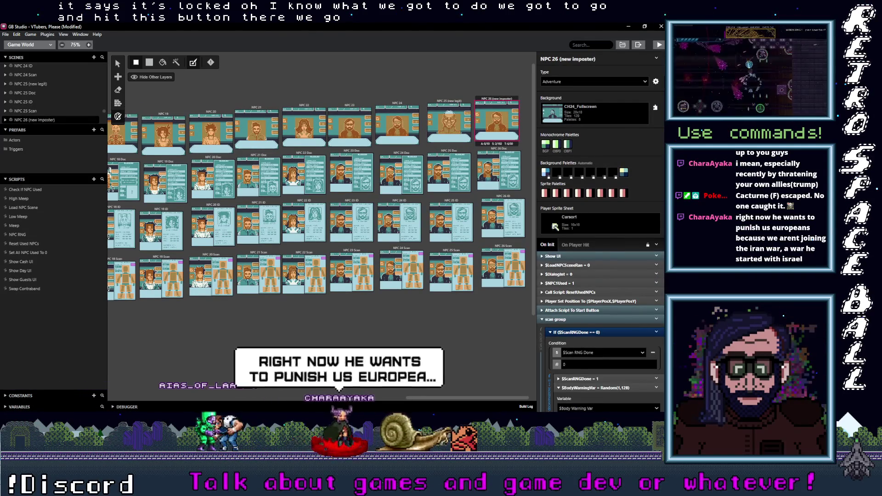
mouse_move(655, 67)
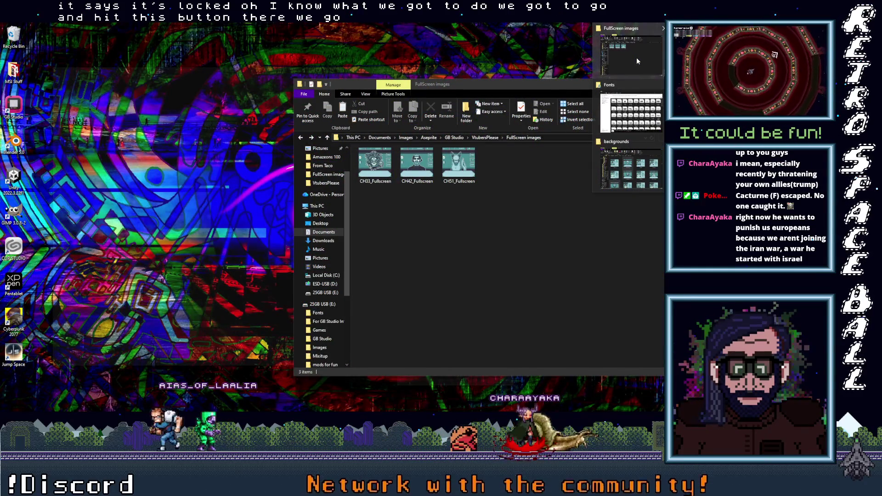
Copy the Fullscreen images from backgrounds back into the FullScreen images folder.
left_click(636, 57)
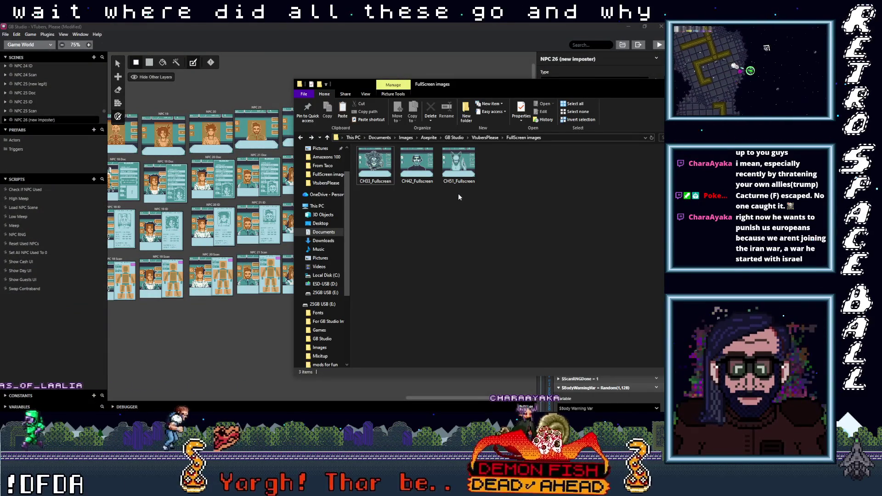
left_click_drag(506, 87, 400, 84)
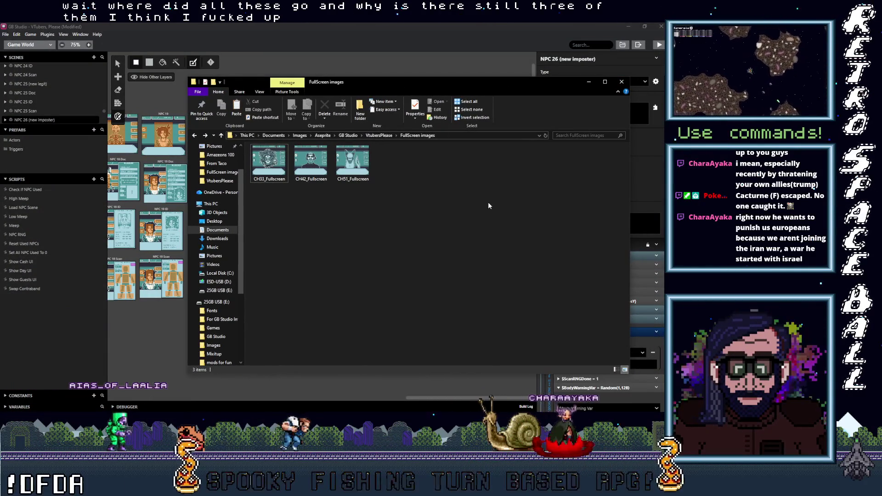
mouse_move(661, 105)
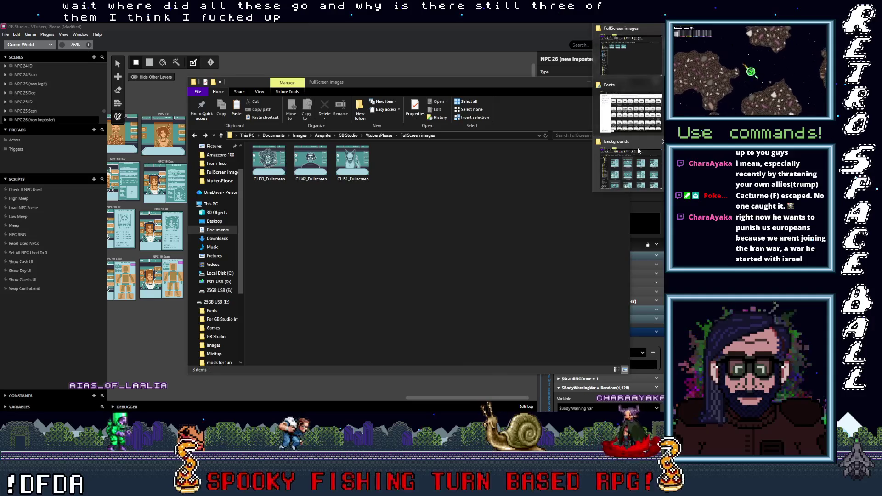
left_click(637, 152)
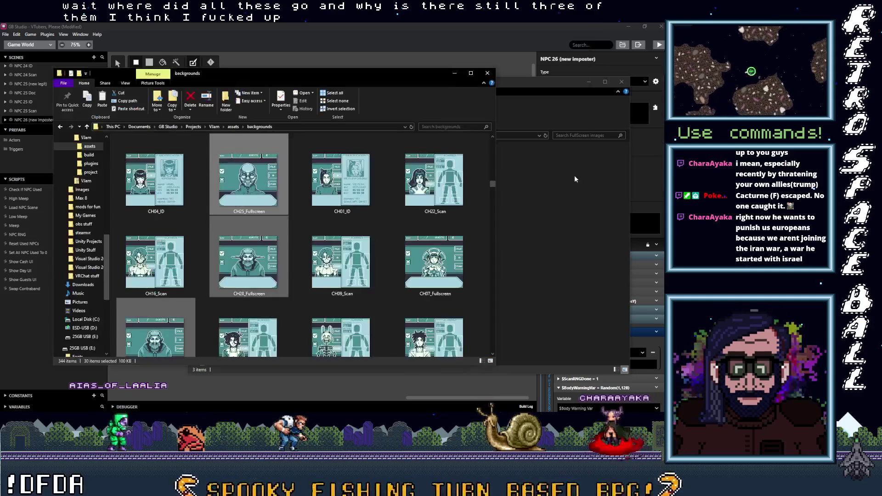
right_click(254, 262)
left_click(271, 364)
left_click(550, 253)
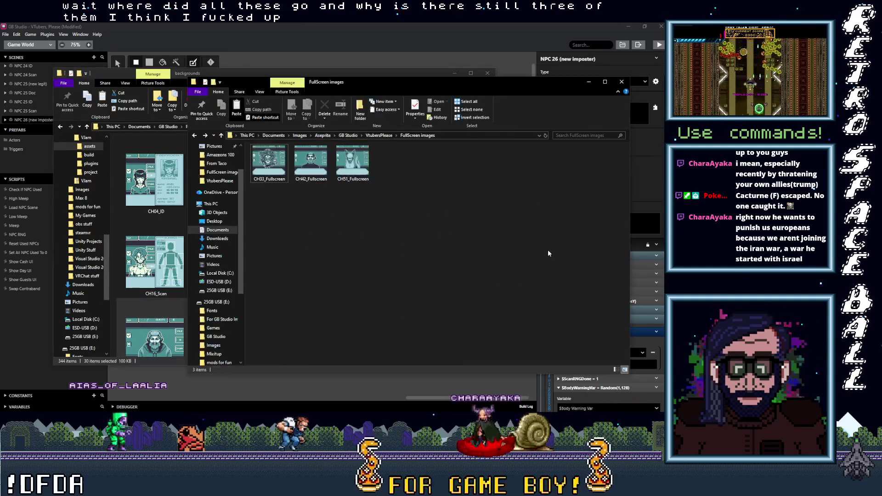
right_click(423, 238)
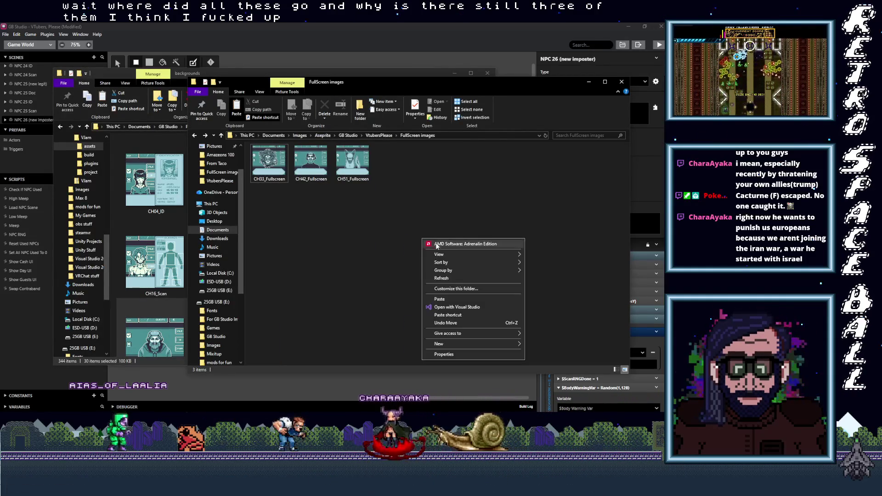
left_click(453, 300)
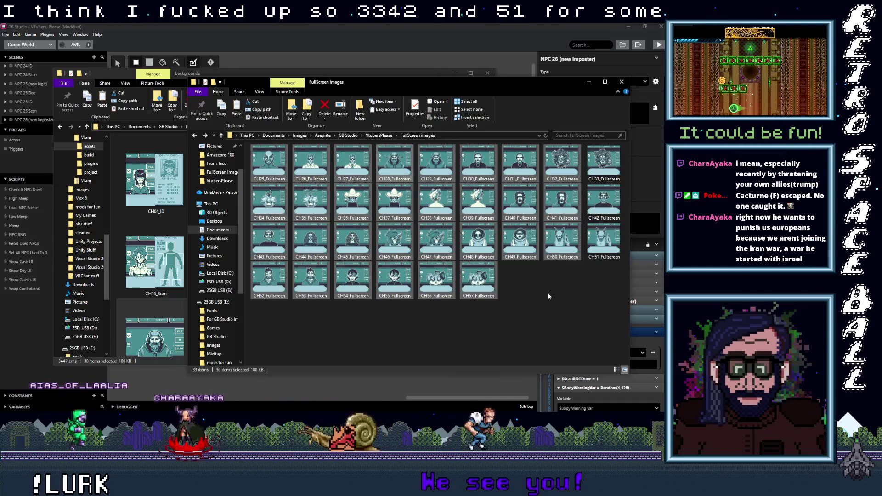
left_click(596, 280)
Copy CH33, CH42 and CH51 Fullscreen images into the backgrounds folder.
left_click_drag(596, 281, 585, 147)
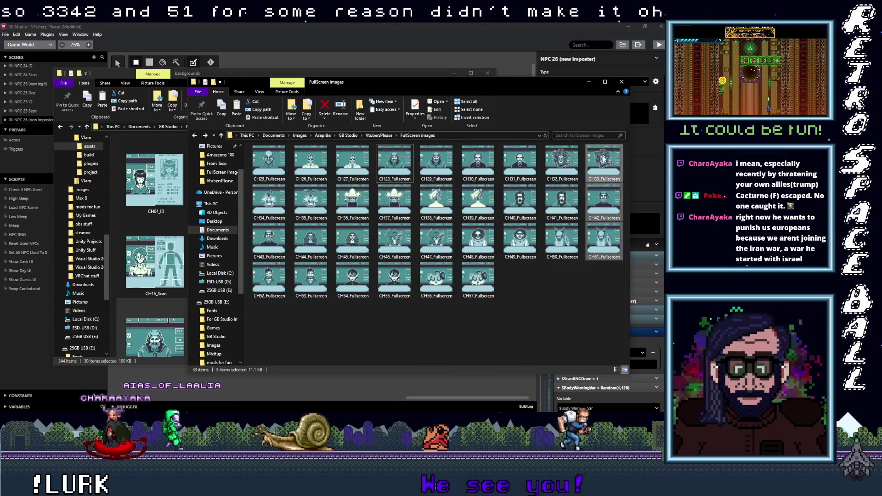
right_click(597, 157)
left_click(587, 285)
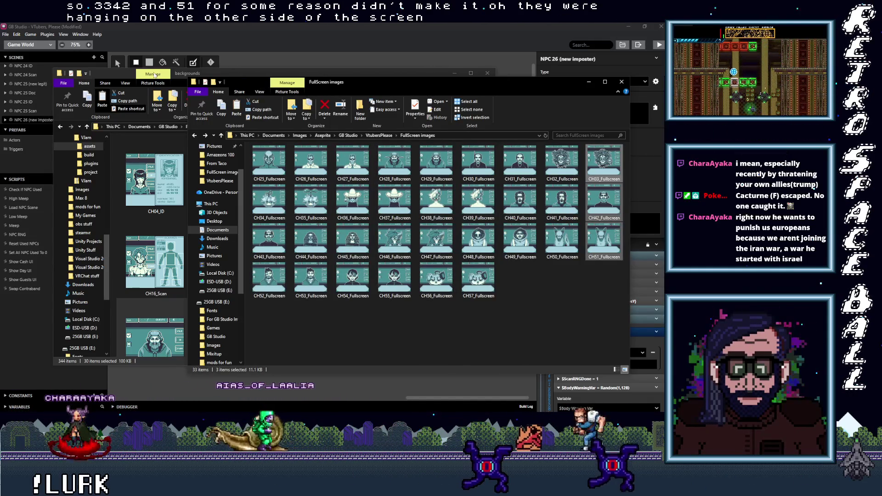
left_click(125, 75)
right_click(484, 187)
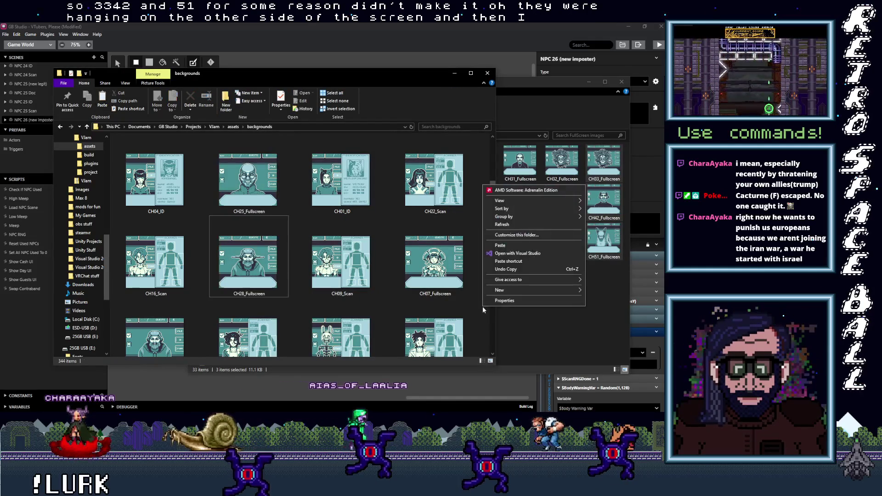
left_click(499, 245)
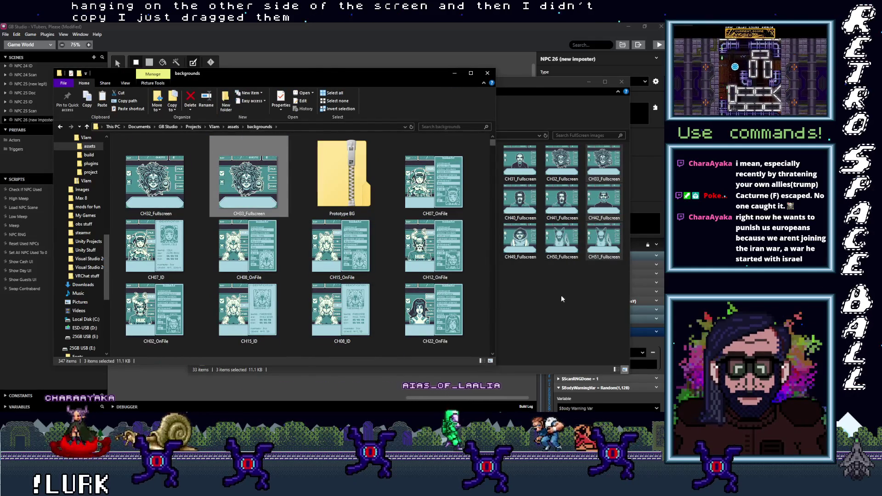
left_click(584, 318)
left_click(584, 318)
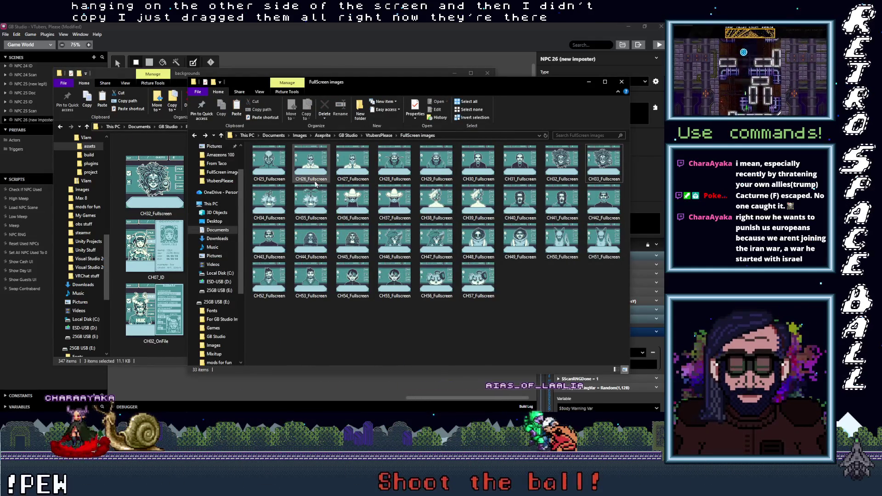
left_click(362, 45)
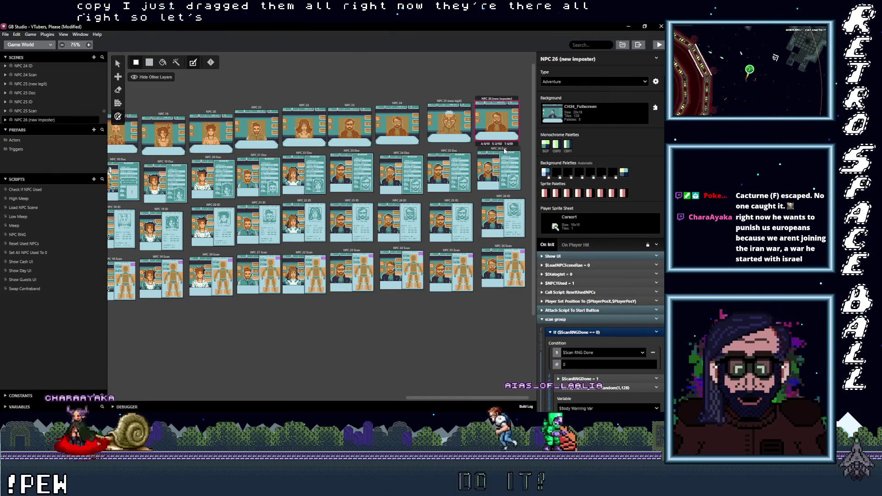
Move the NPC 26 Doc, ID and Scan scenes further right to open a gap.
left_click(507, 189)
left_click(502, 237)
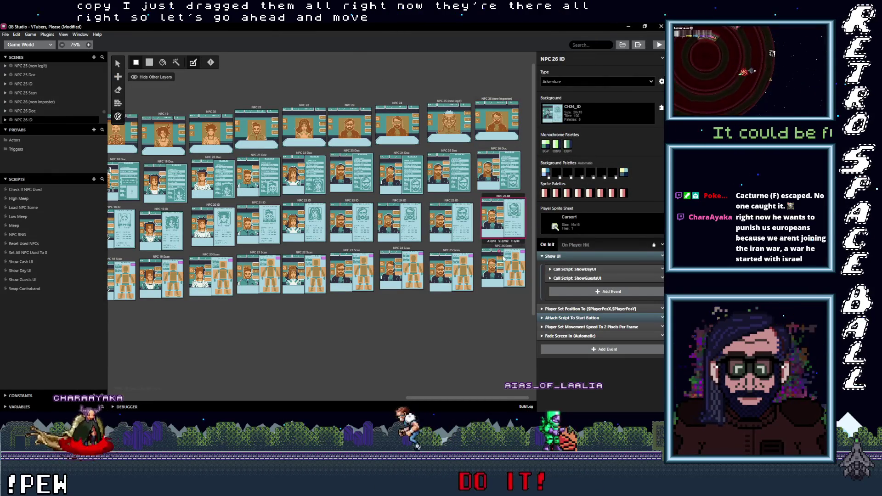
left_click(501, 259)
left_click(506, 200)
scroll(508, 314, "down", 1)
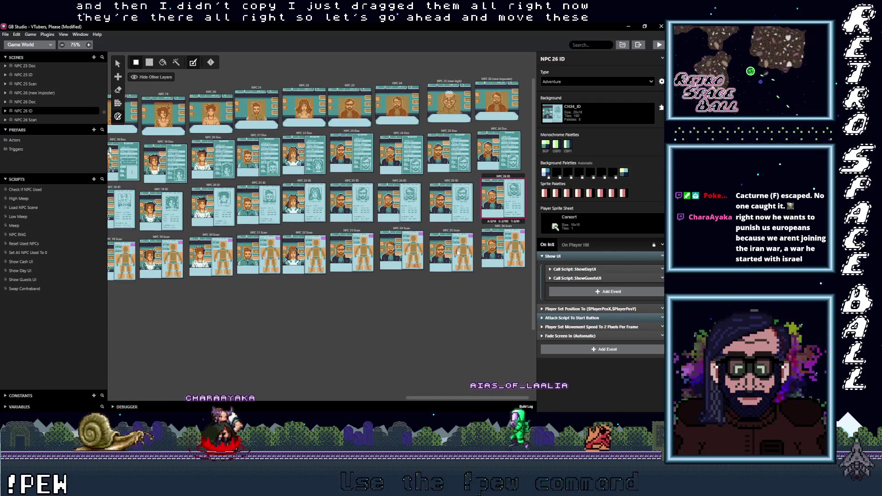
left_click(503, 248)
left_click(502, 178, "shift")
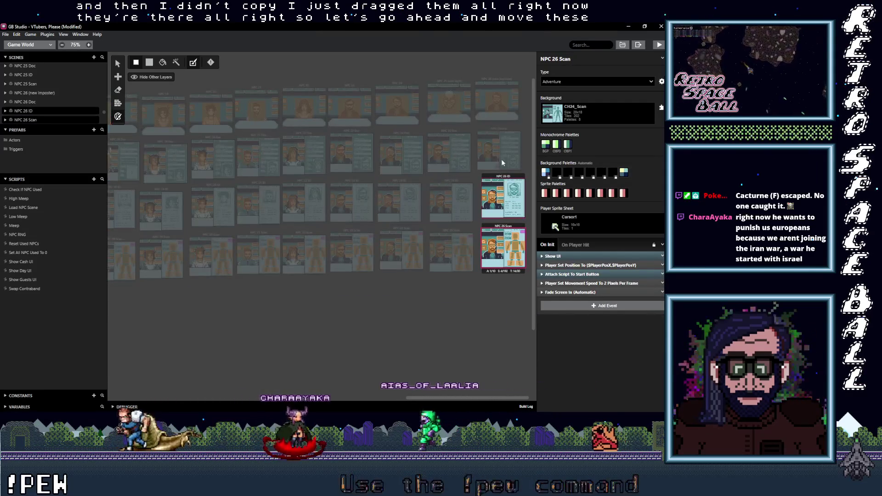
left_click(501, 138, "shift")
mouse_move(498, 78)
left_mouse_down()
mouse_move(553, 80)
mouse_move(545, 81)
left_mouse_up()
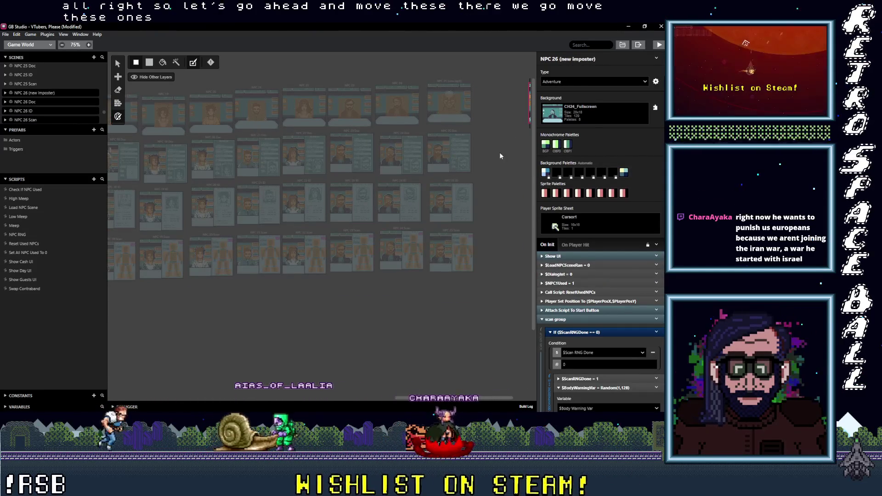
left_click(503, 301)
scroll(309, 324, "right", 2)
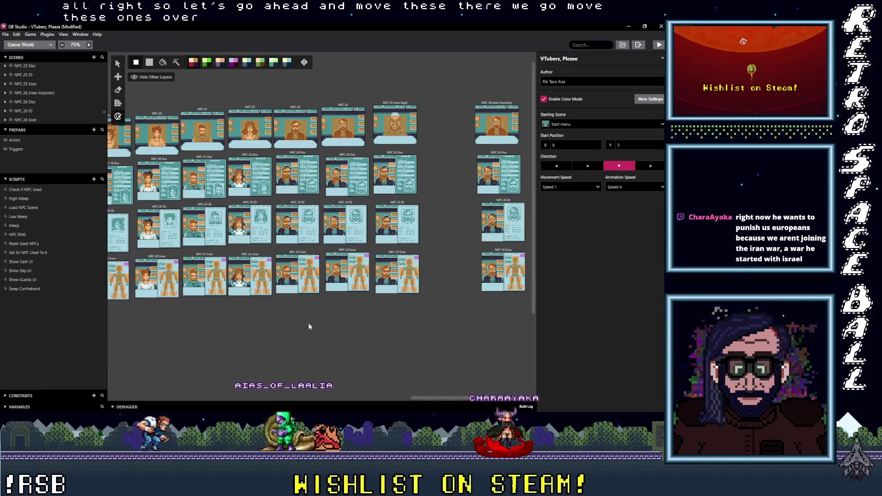
Paste copies of NPC 25 (new legit), Doc, ID and Scan scenes into the gap.
left_click(400, 104)
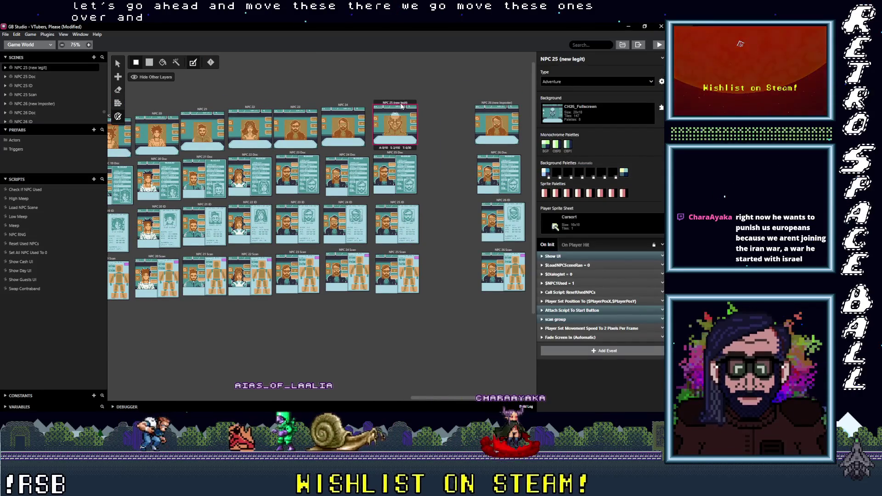
left_click_drag(434, 109, 440, 123)
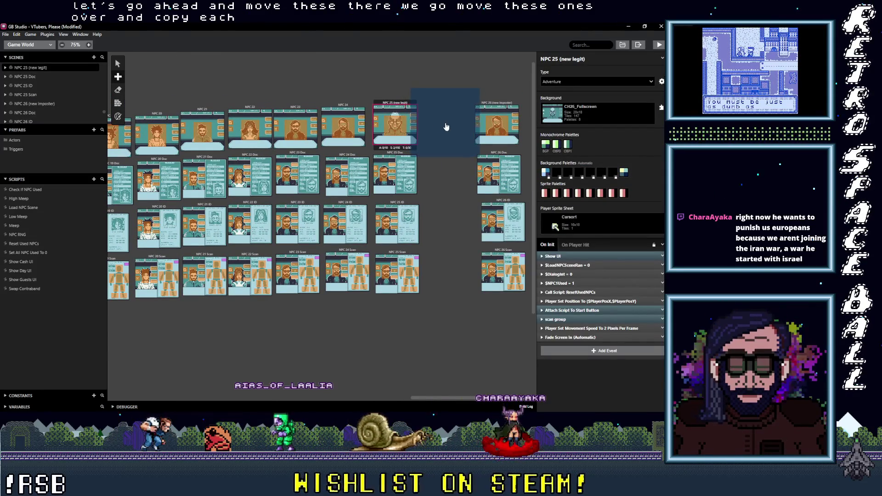
left_click(445, 126)
left_click(394, 155)
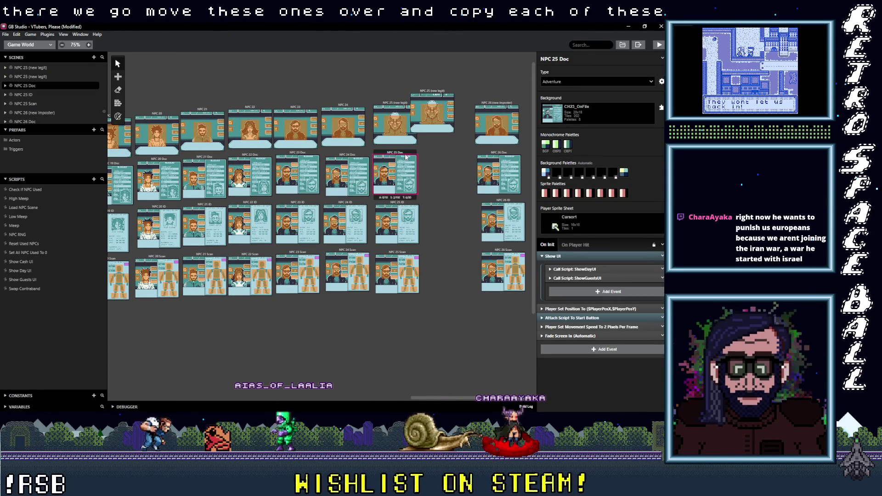
left_click(448, 180)
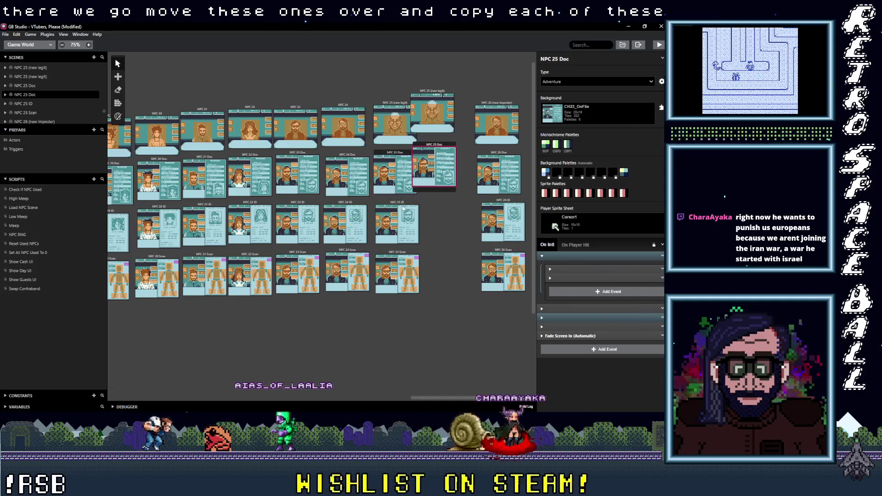
key("ctrl+v")
left_click(444, 231)
left_click(396, 253)
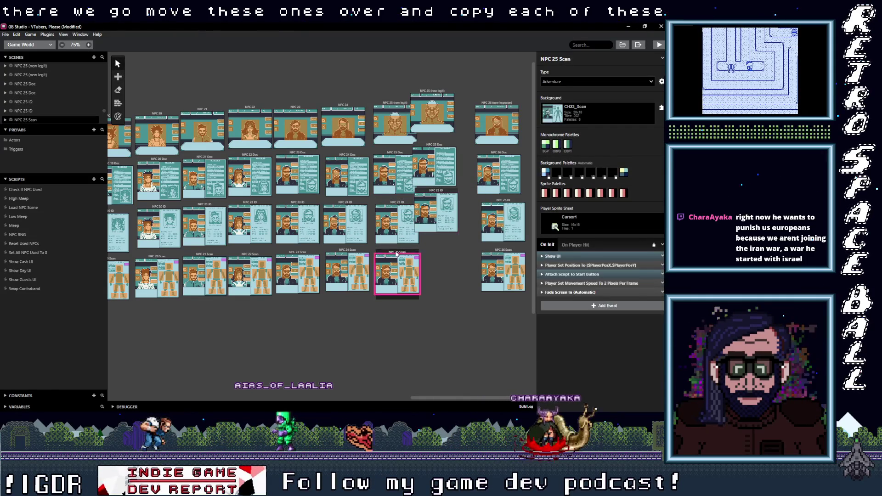
key("ctrl+v")
left_click(453, 274)
Line the four copied scenes up in a new column.
left_click_drag(434, 239, 445, 250)
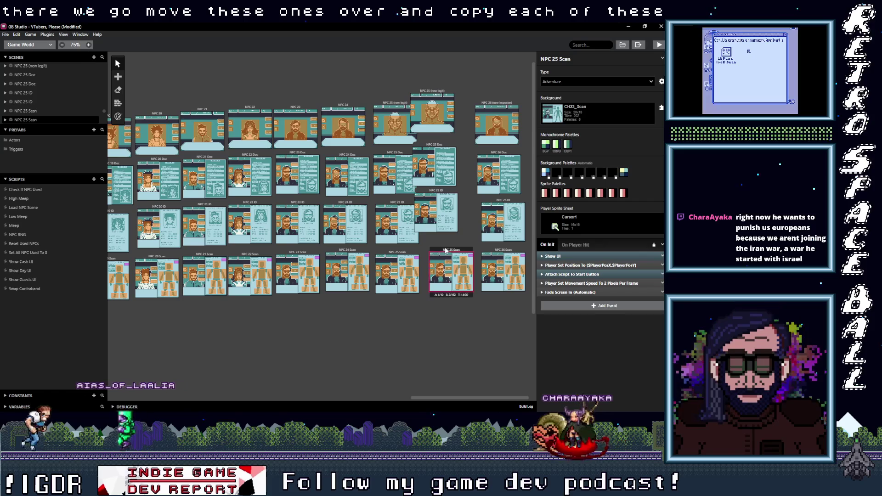
left_click_drag(438, 193, 450, 203)
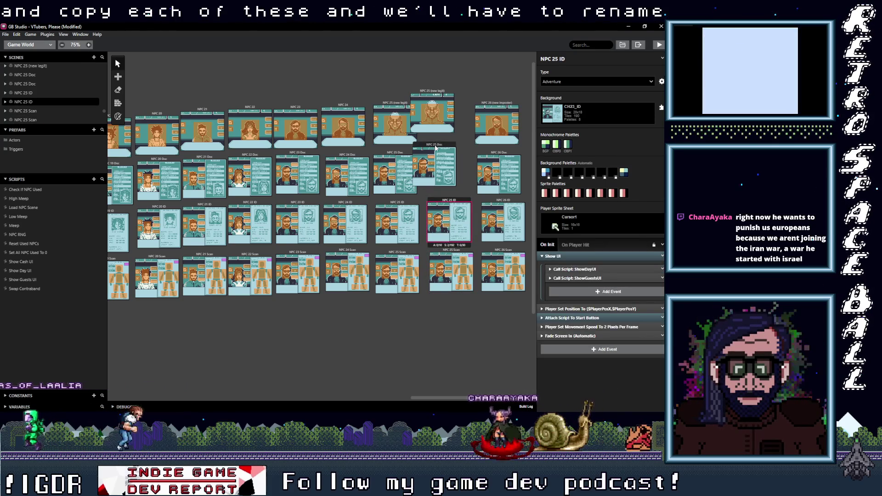
left_click_drag(436, 148, 449, 149)
left_click_drag(431, 91, 444, 97)
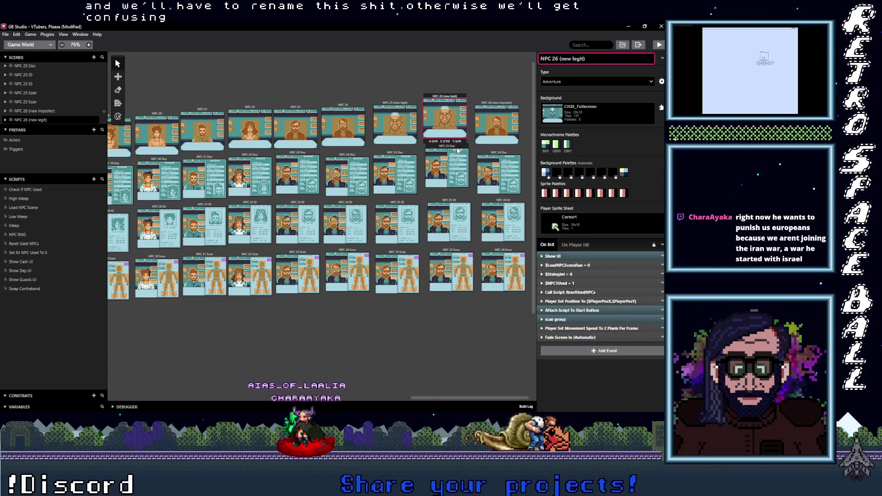
left_click(496, 122)
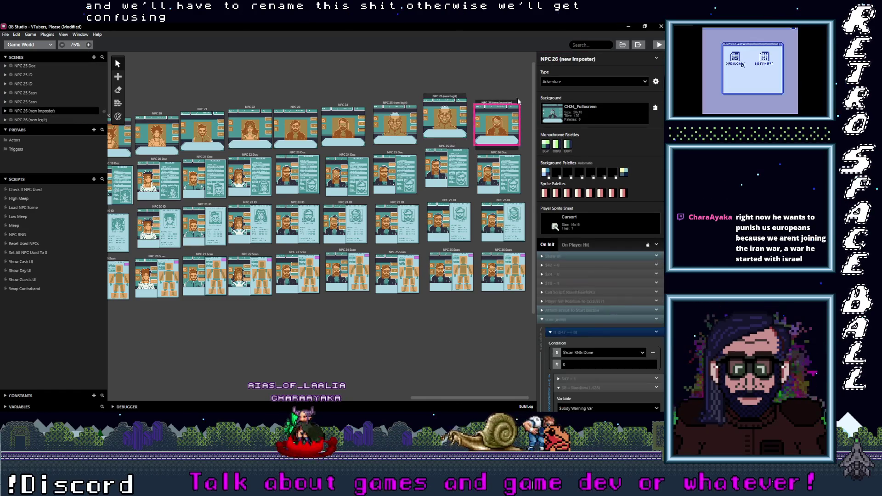
Rename the imposter scene to NPC 27 (new imposter).
left_click(555, 59)
key("BackSpace")
type("7")
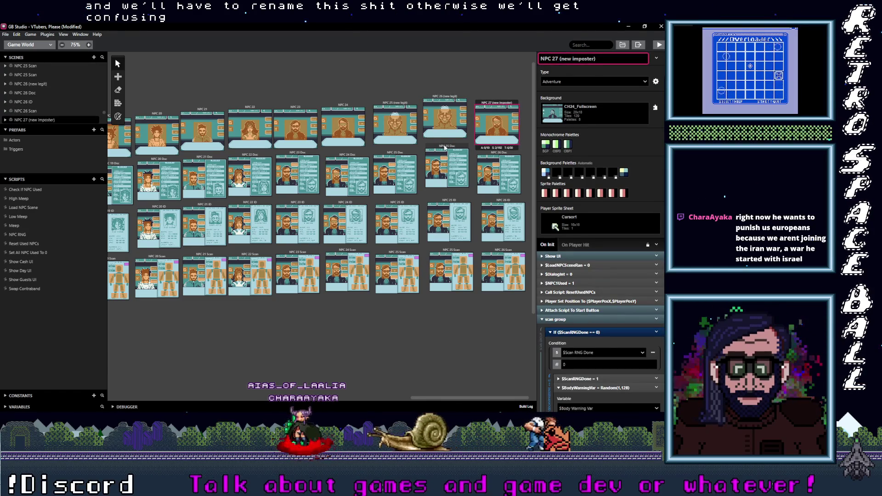
Renumber the copied Doc, ID and Scan scenes to NPC 26 Doc, ID and Scan.
left_click(446, 147)
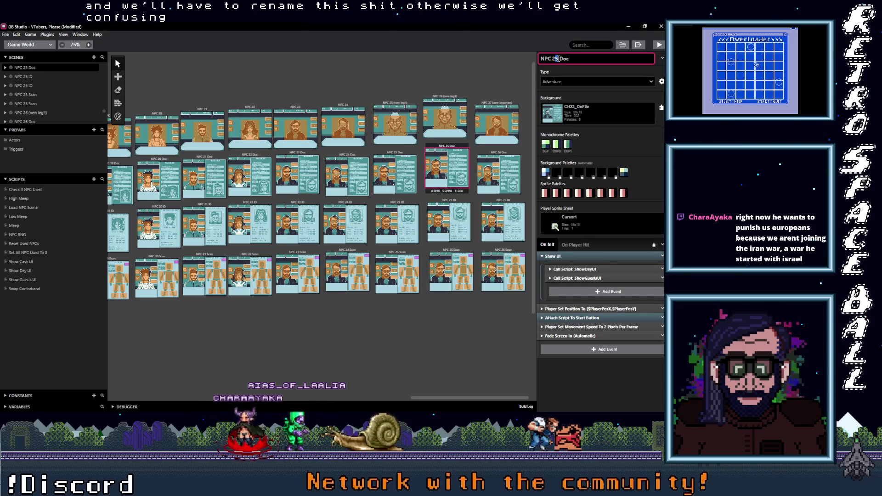
key("BackSpace")
type("6")
left_click(455, 203)
left_click(561, 58)
key("BackSpace")
type("6")
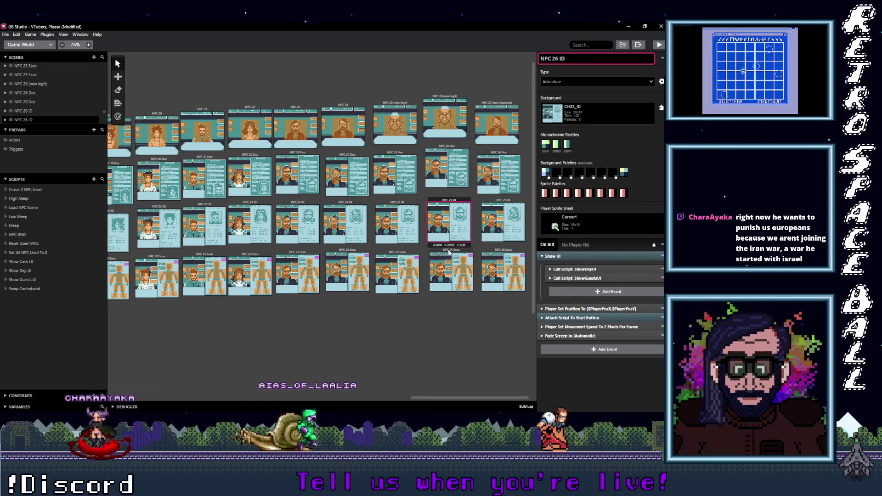
left_click(449, 252)
left_click(556, 58)
key("BackSpace")
key("BackSpace")
type("6")
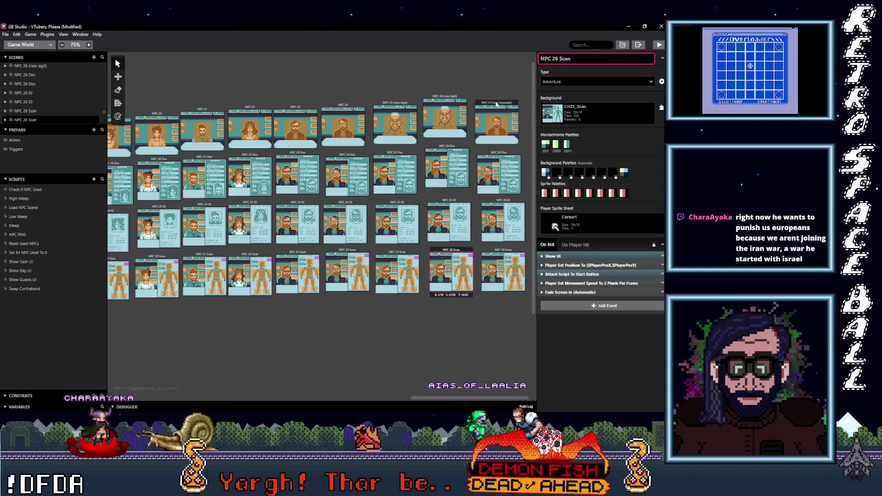
Renumber the old NPC 26 Doc and ID scenes to NPC 27 Doc and ID.
left_click(499, 173)
left_click(556, 58)
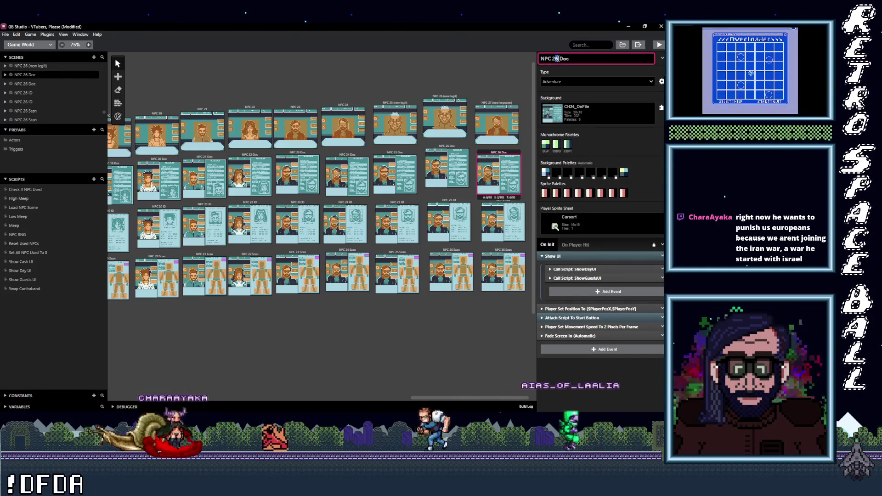
key("BackSpace")
type("7")
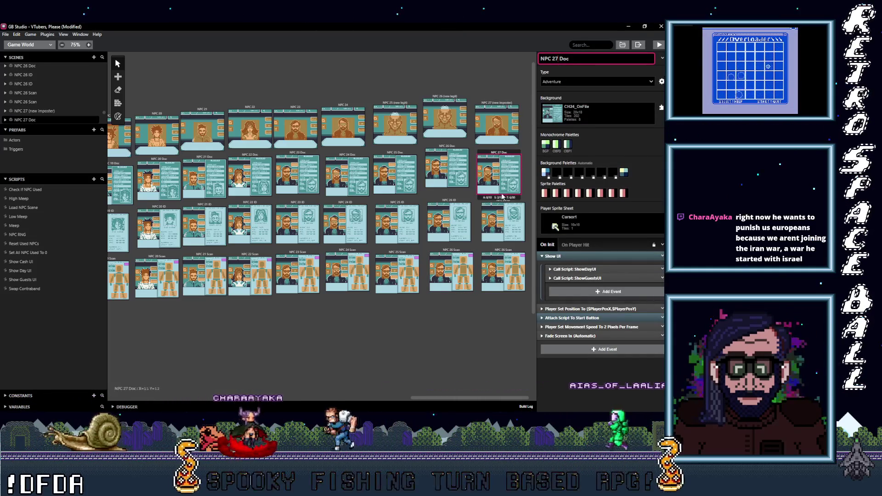
left_click(503, 221)
left_click(557, 60)
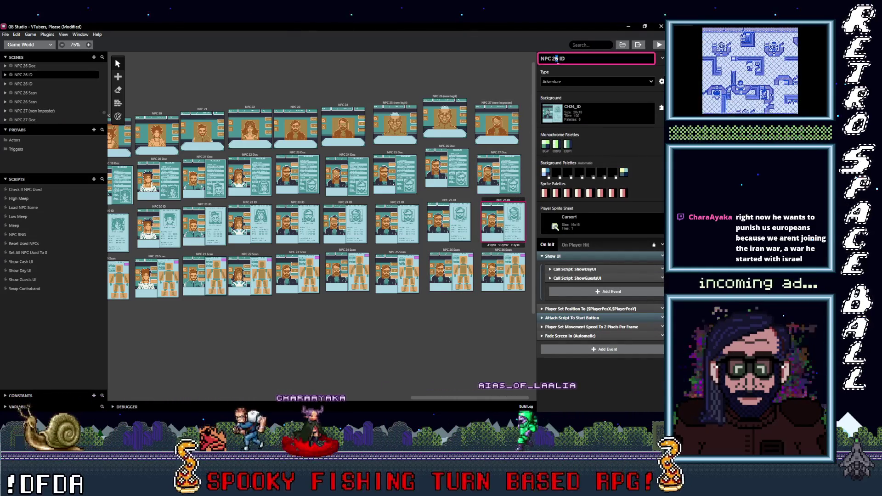
key("BackSpace")
type("7")
left_click(488, 254)
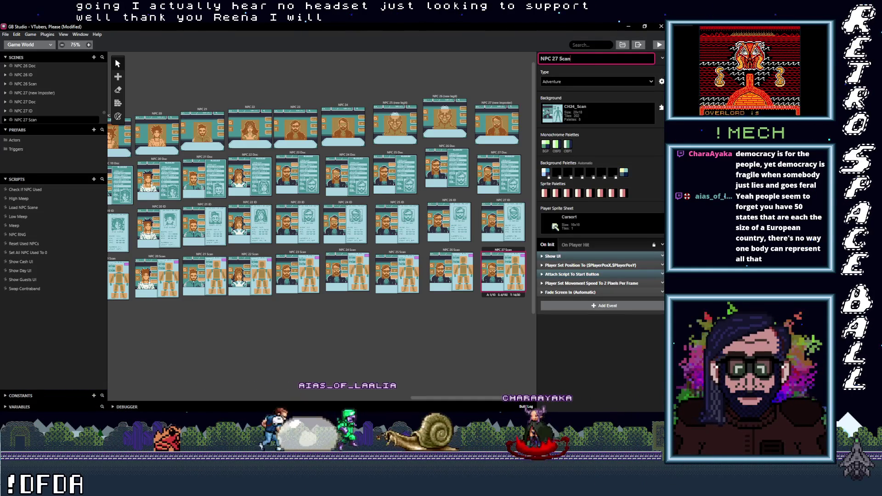
Finish naming the scan copy NPC 27 Scan and deselect all scenes.
key("alt+Tab")
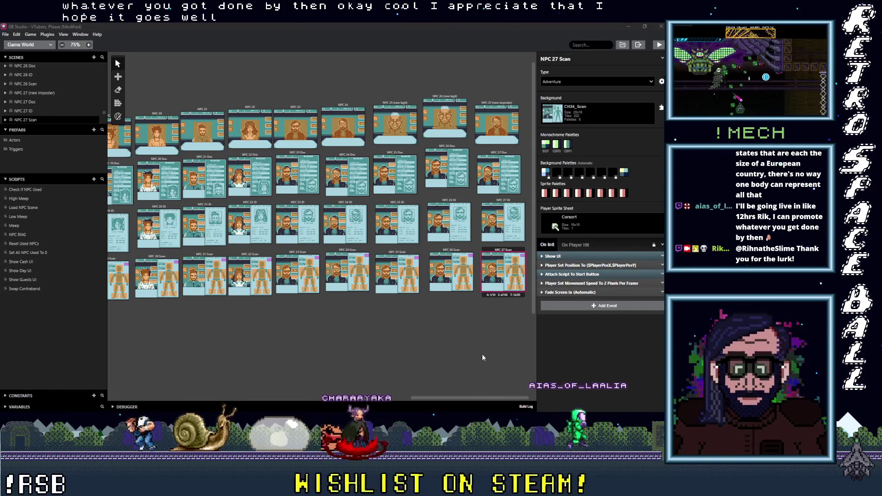
left_click(479, 317)
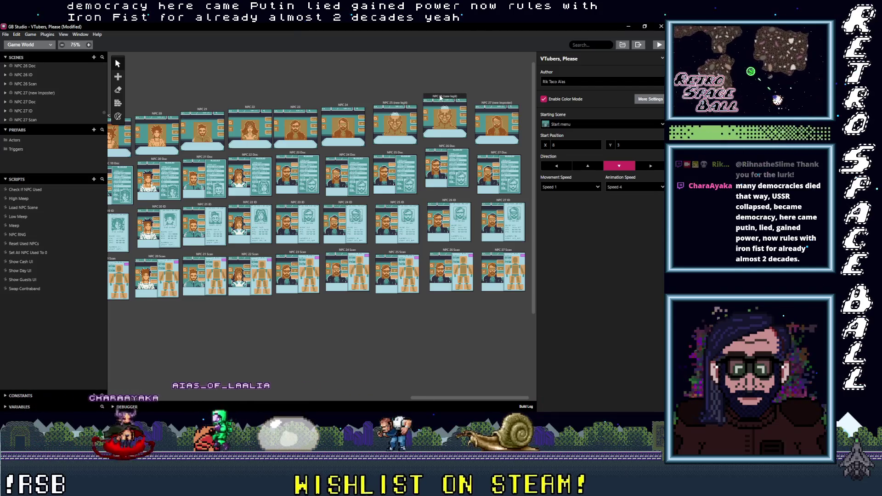
Check the NPC 27 and NPC 26 top scenes, then widen the world view.
left_click(493, 106)
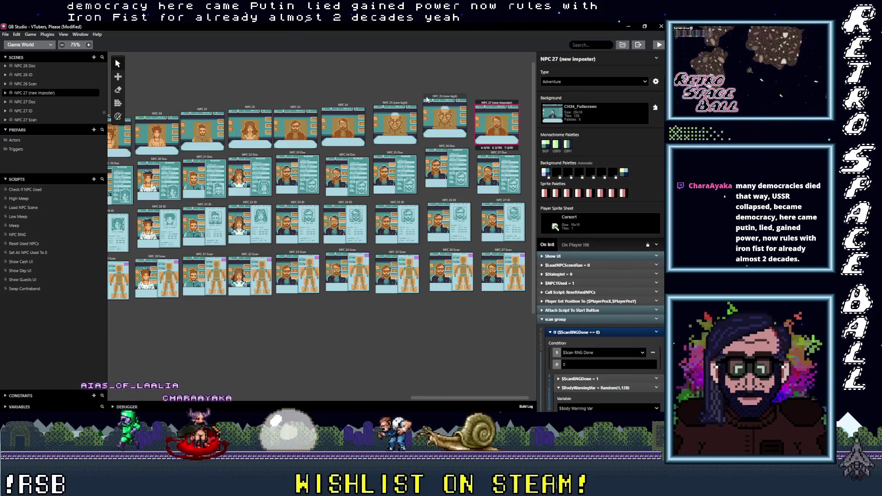
left_click(463, 99)
left_click(465, 75)
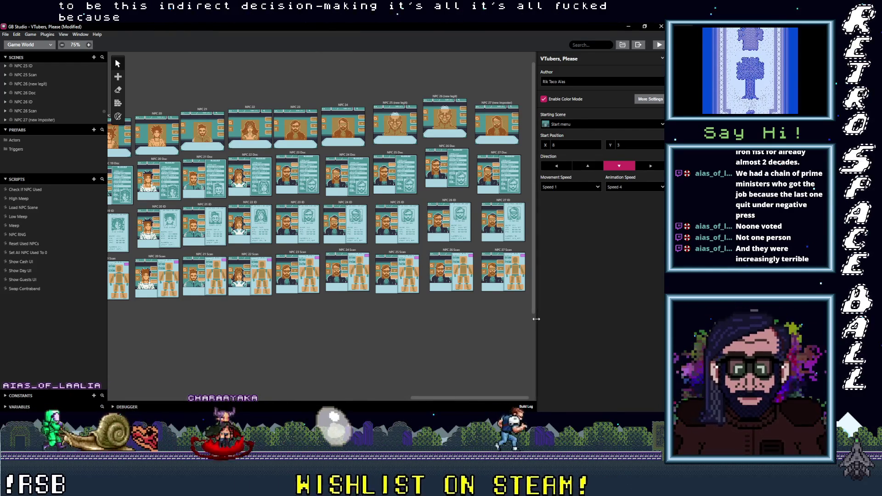
left_click_drag(536, 319, 554, 321)
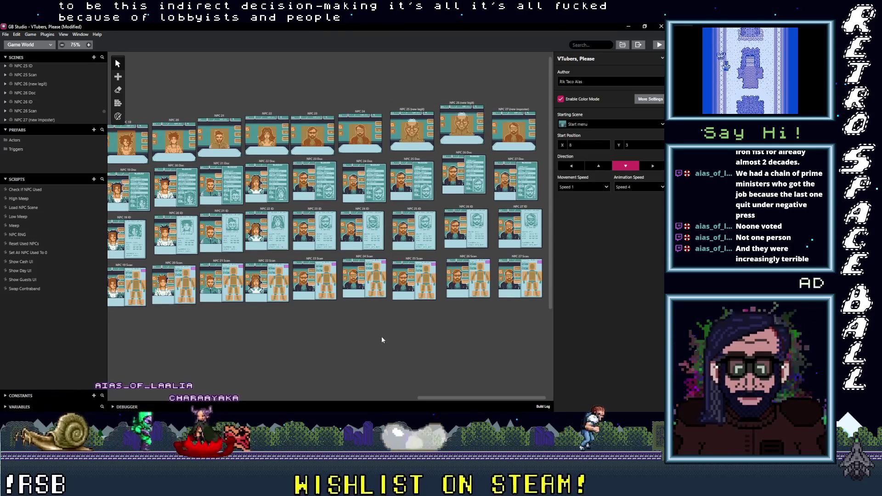
scroll(379, 332, "down", 1)
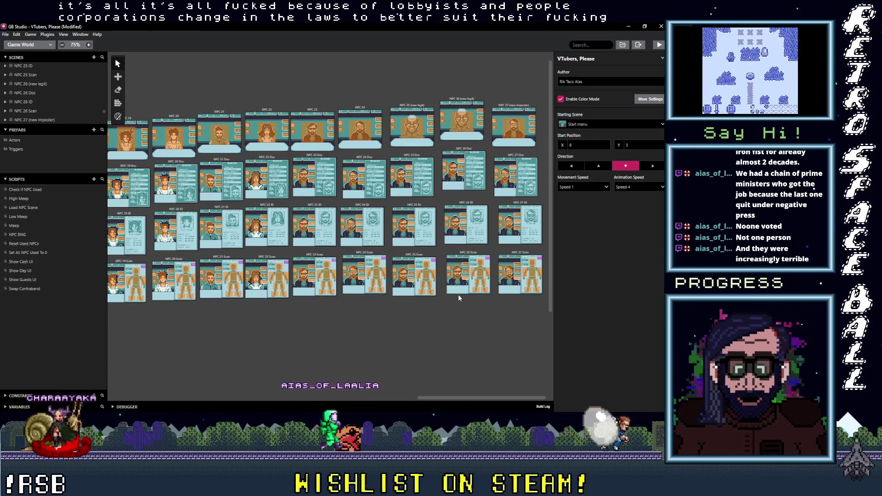
Paste a scene copy named NPC 28 (new legit) and rename NPC 26 Doc to NPC 28 Doc.
key("ctrl+v")
left_click(574, 58)
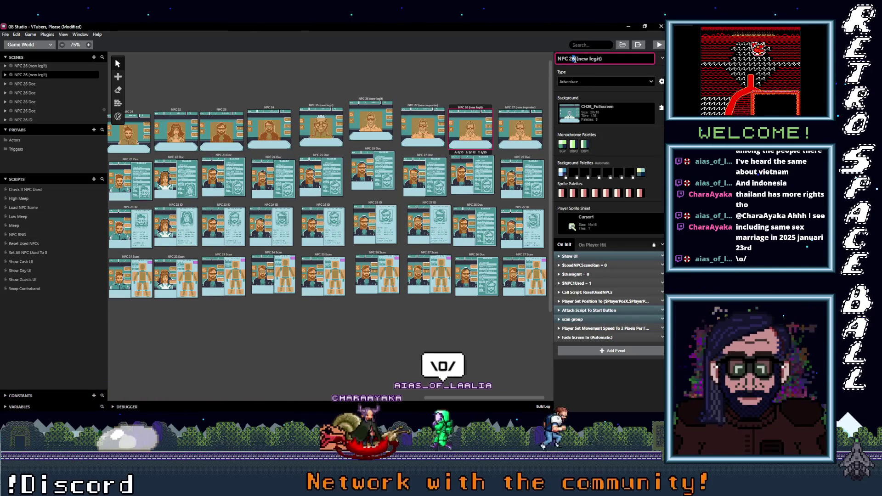
key("Delete")
type("8")
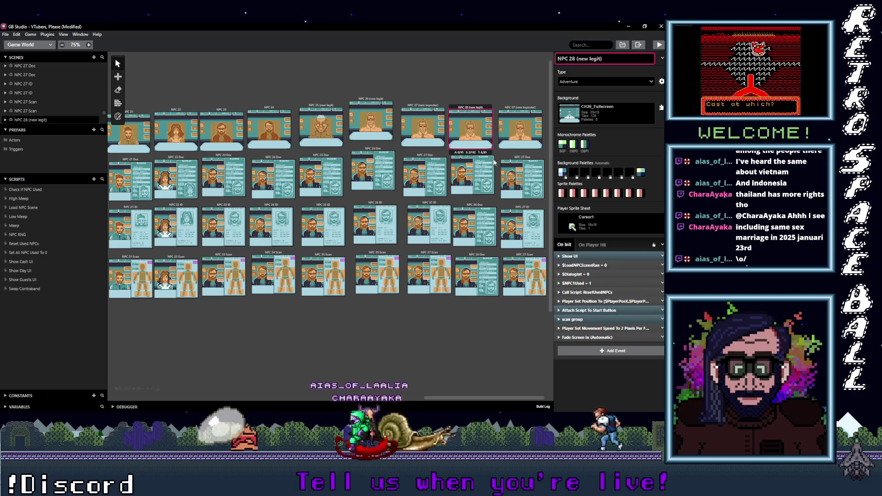
left_click(493, 163)
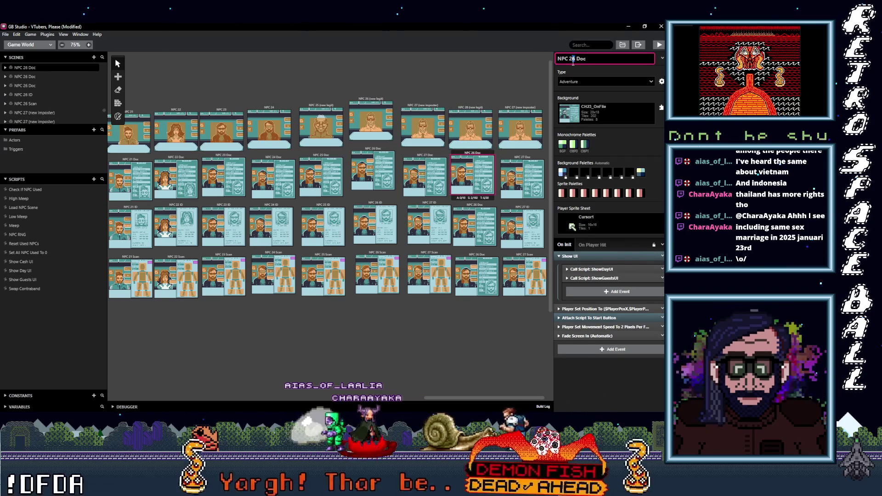
key("Delete")
type("8")
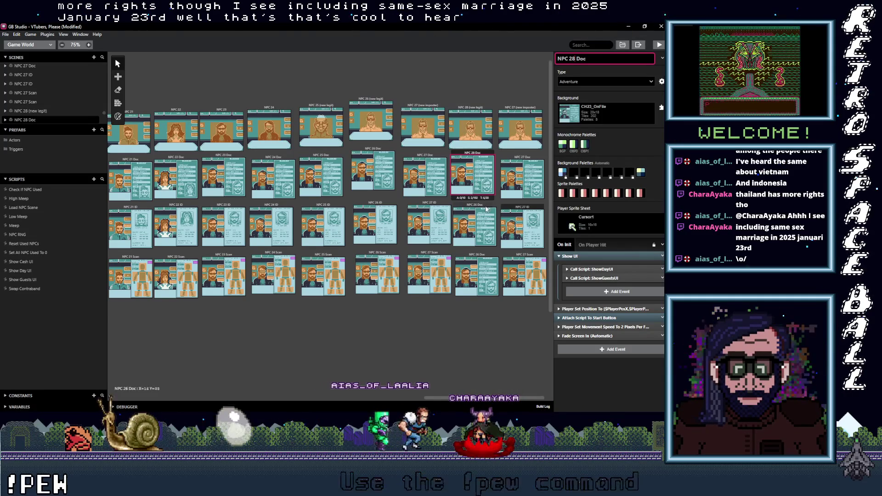
scroll(484, 403, "right", 1)
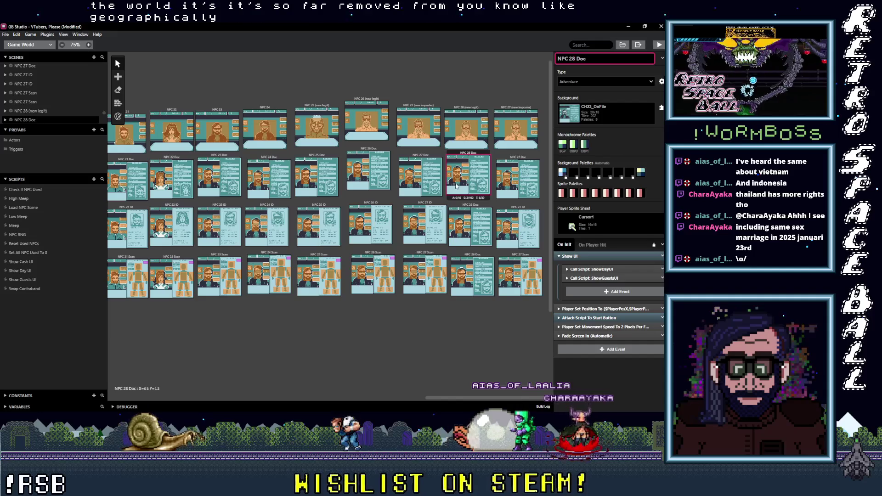
Nudge the NPC 28 (new legit) scene into line in the grid, after checking NPC 27 Doc.
left_click(476, 105)
left_click_drag(475, 105, 426, 102)
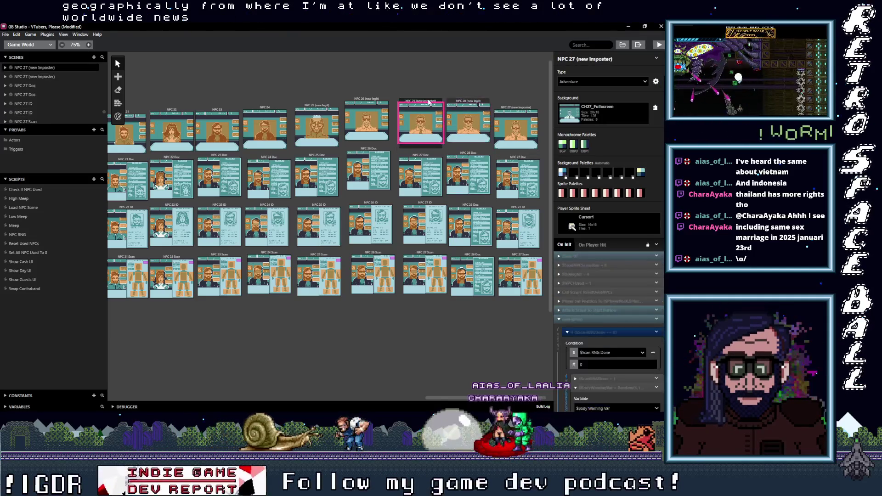
left_click(427, 157)
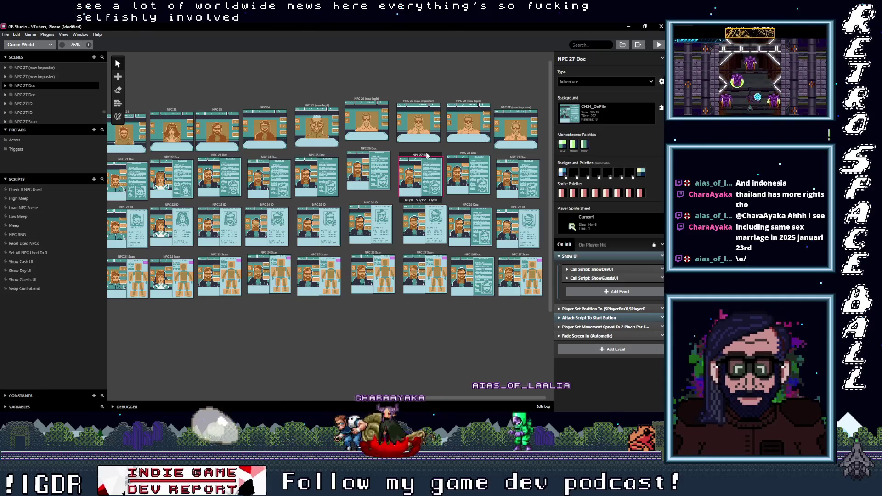
left_click(473, 103)
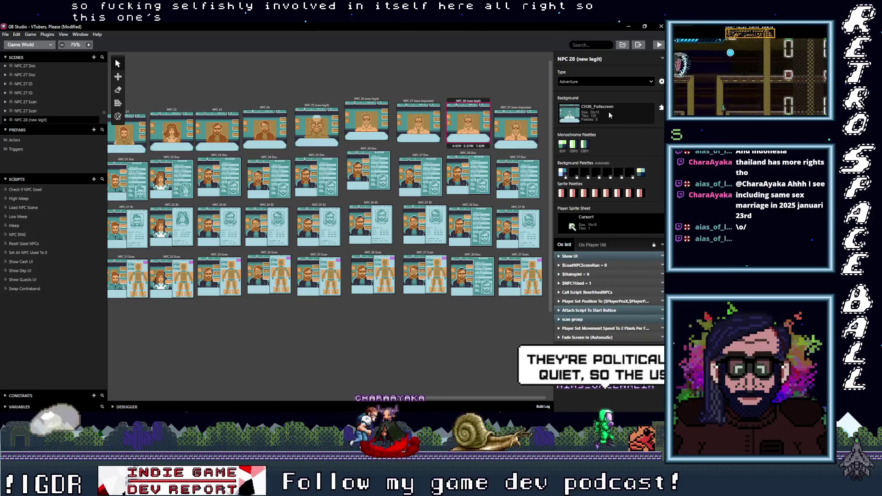
Set the NPC 28 (new legit) scene's background to CH28_Fullscreen.
left_click(601, 111)
scroll(613, 205, "down", 5)
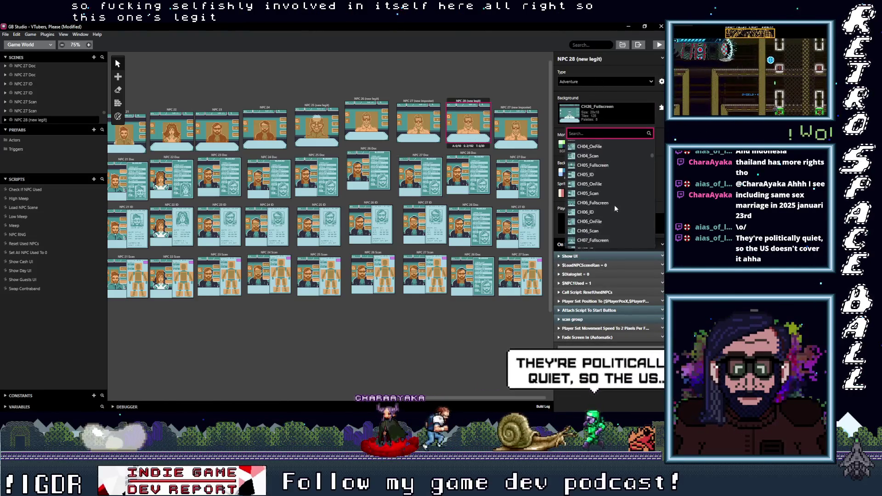
scroll(613, 204, "down", 5)
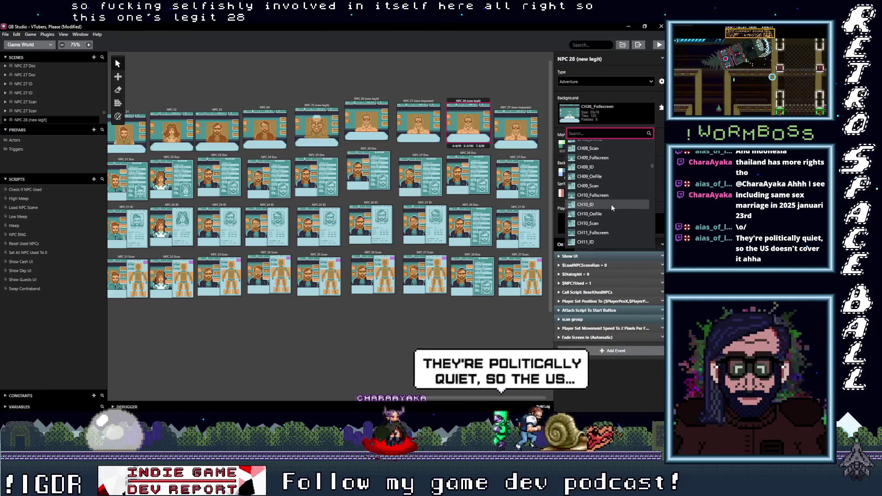
scroll(607, 207, "down", 5)
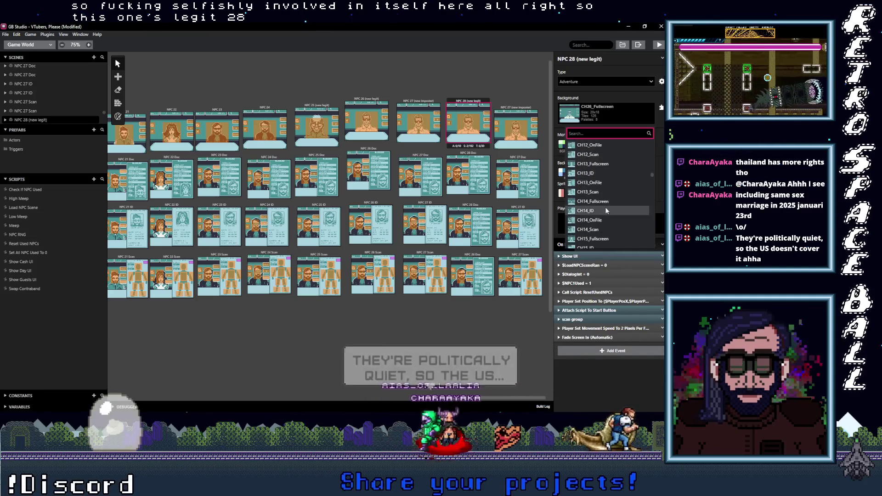
scroll(606, 210, "down", 7)
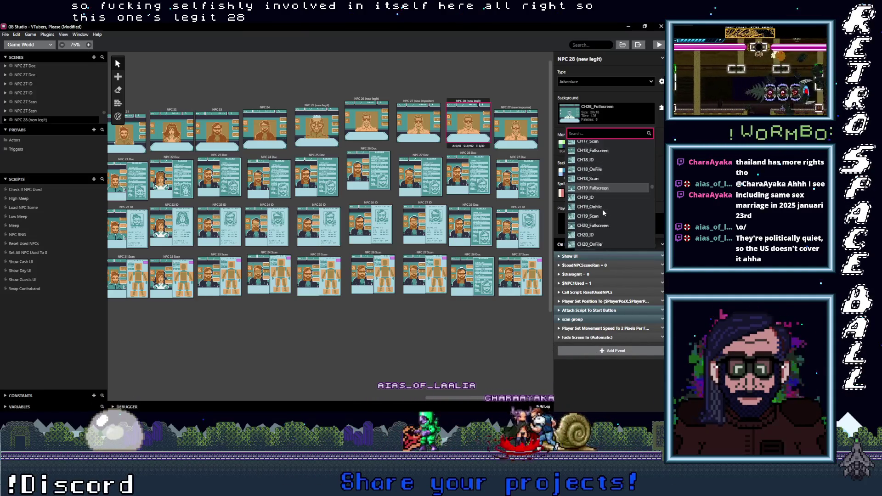
scroll(603, 212, "down", 4)
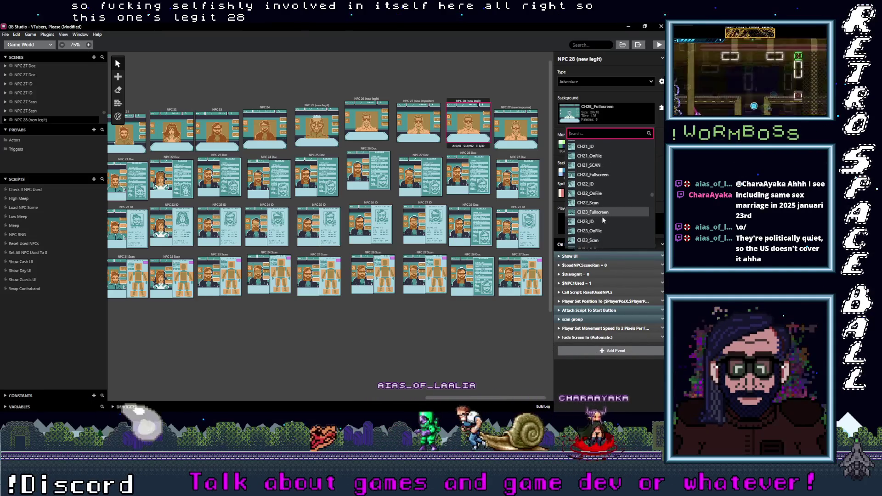
scroll(602, 216, "down", 4)
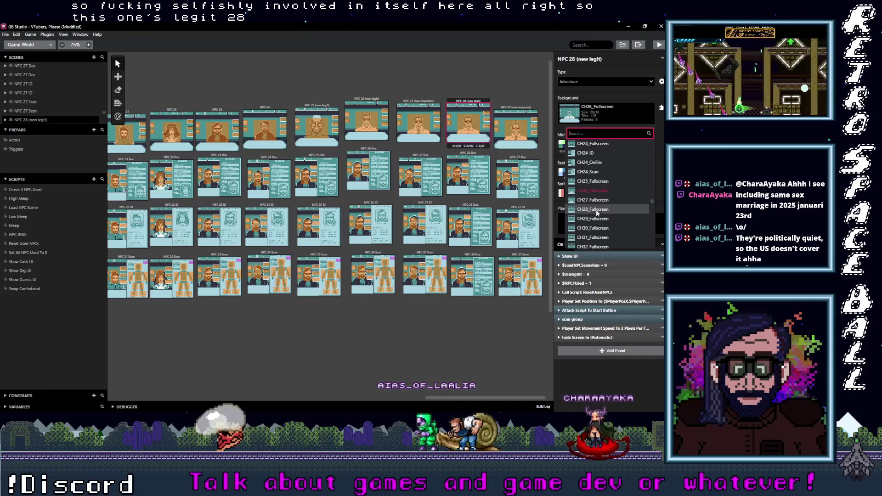
left_click(597, 209)
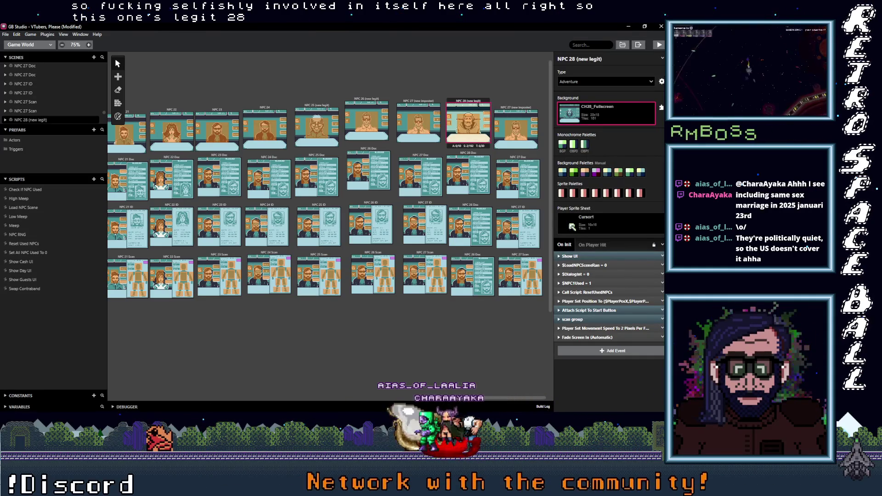
mouse_move(633, 144)
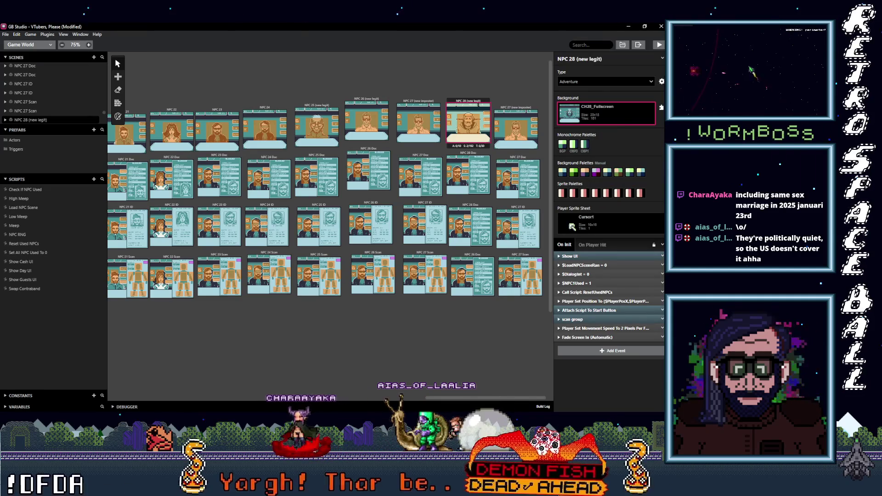
mouse_move(646, 88)
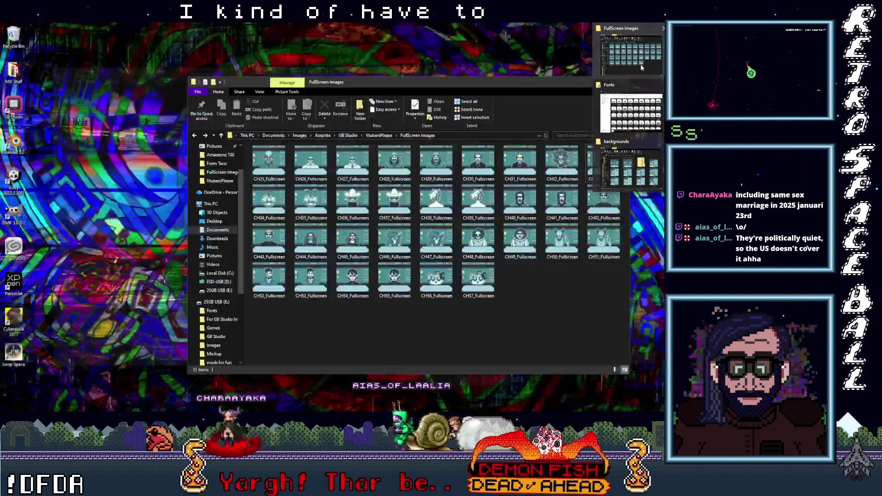
Browse from VtubersPlease into the artist's VTPls_Aias_Portraits folder of 33 portraits, then hide Explorer.
left_click(643, 67)
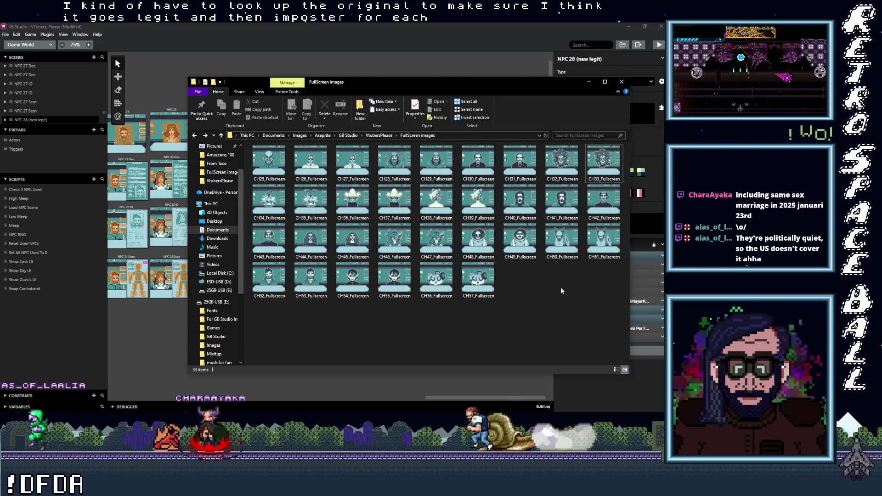
left_click(221, 135)
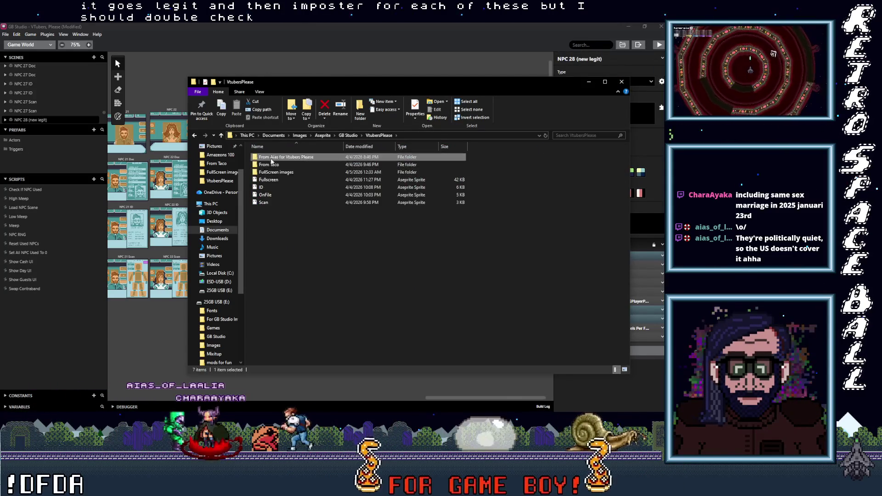
double_click(303, 157)
double_click(282, 157)
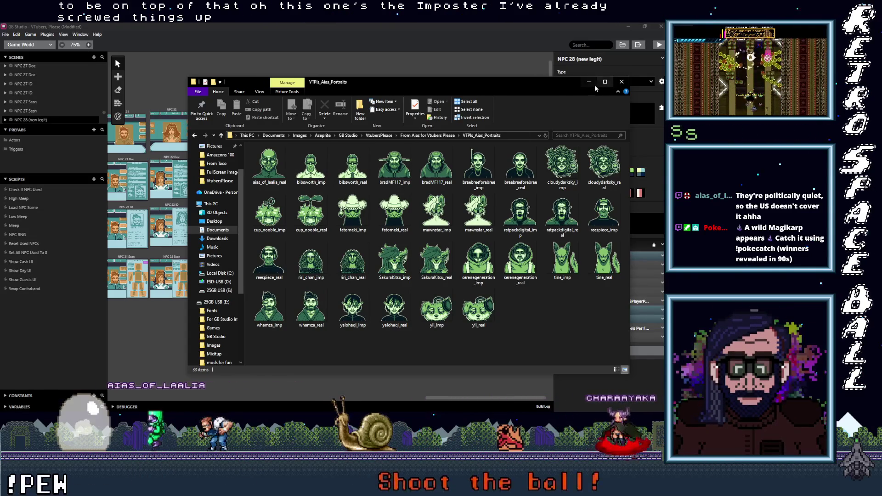
left_click(504, 27)
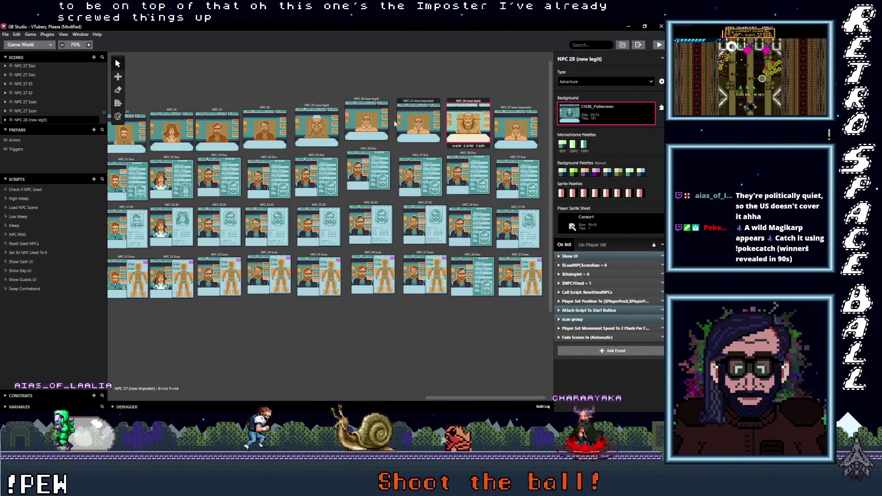
Open the NPC 26 (new legit) scene's Background list to review its CH26_Fullscreen image.
left_click(371, 100)
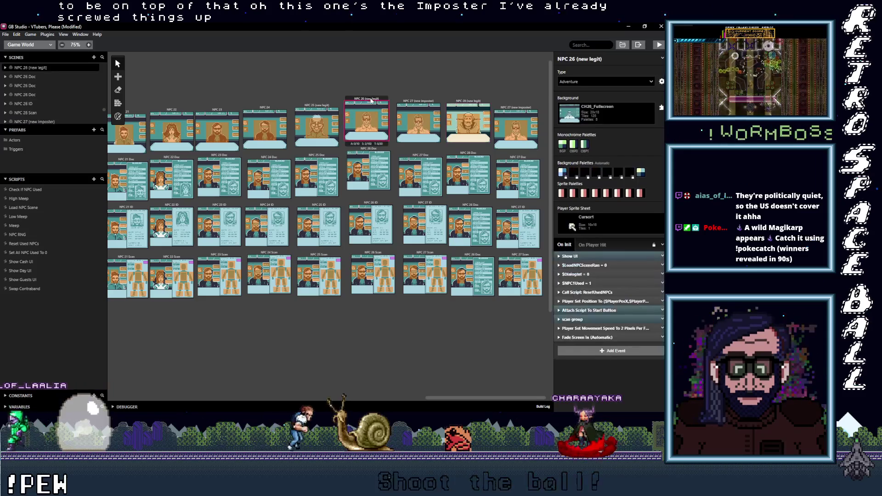
left_click(614, 114)
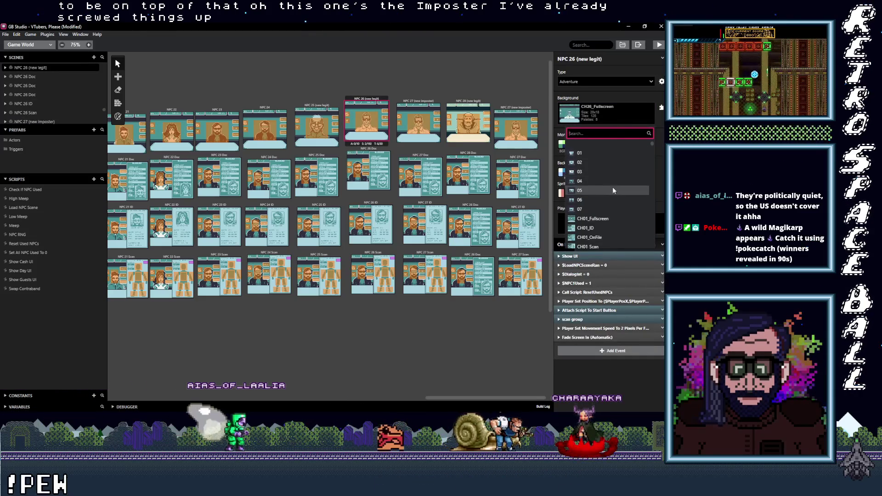
scroll(614, 189, "down", 2)
scroll(613, 189, "up", 2)
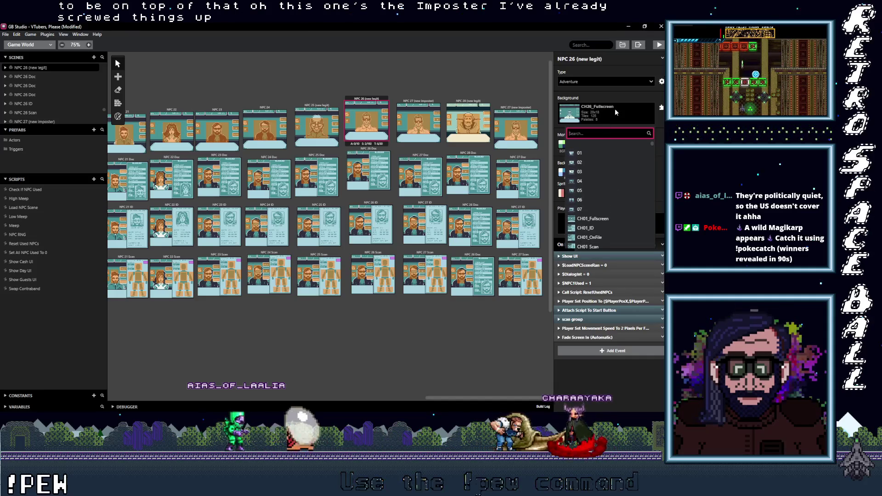
key("Down")
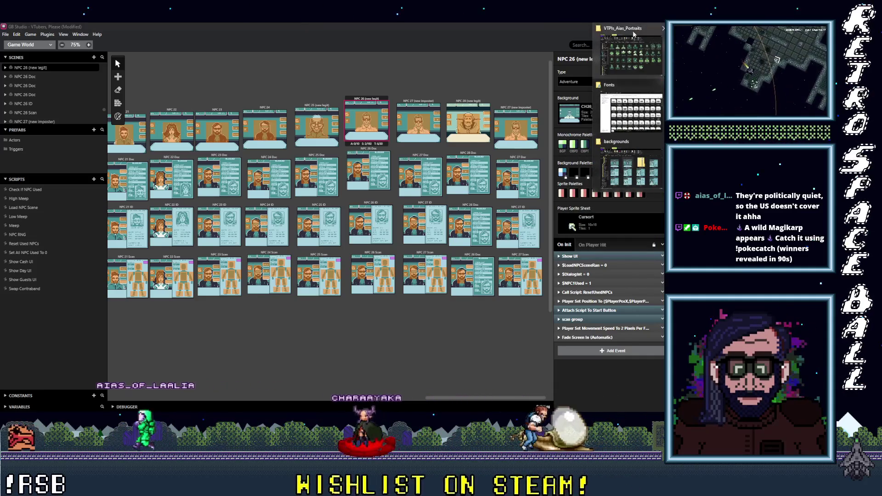
Bring back the portraits folder window and park it to the left over GB Studio.
key("alt+Tab")
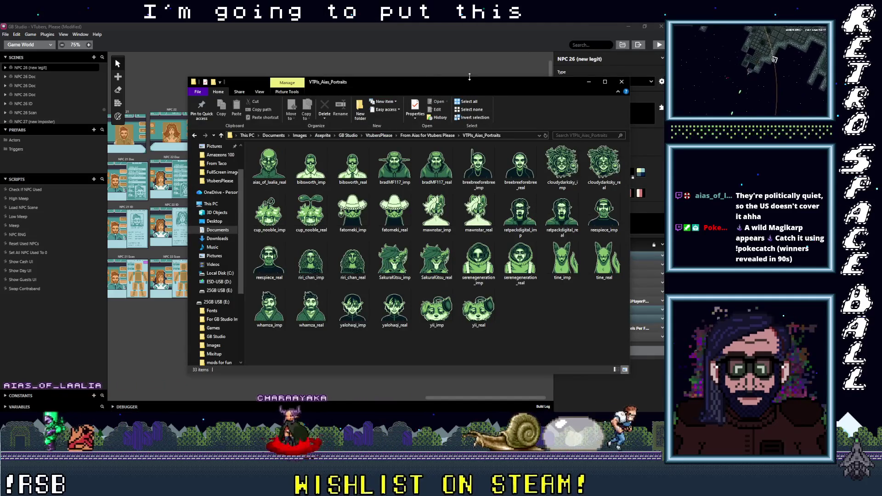
left_click_drag(431, 81, 664, 83)
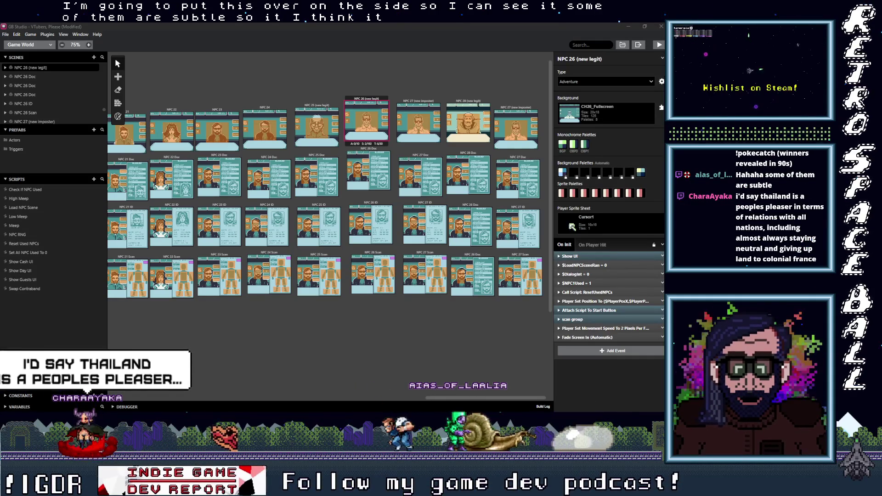
left_click_drag(453, 24, 311, 79)
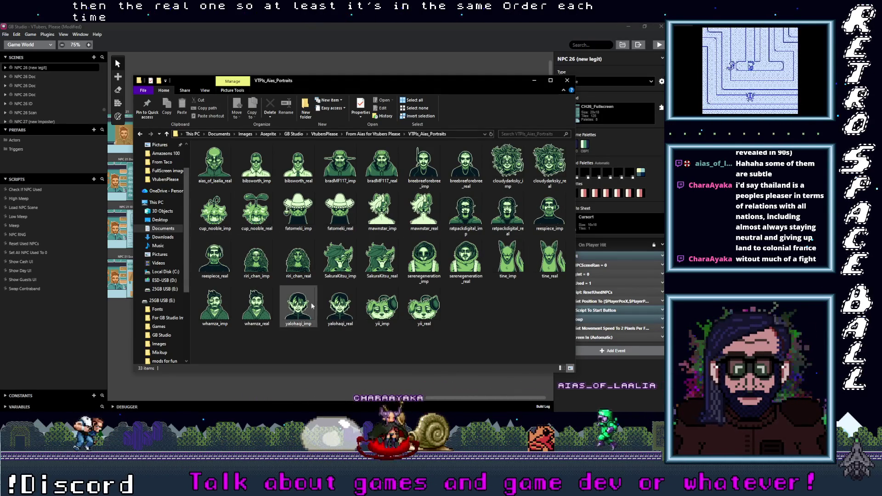
Hide Explorer and switch the NPC 26 (new legit) background to CH27_Fullscreen.
left_click(533, 81)
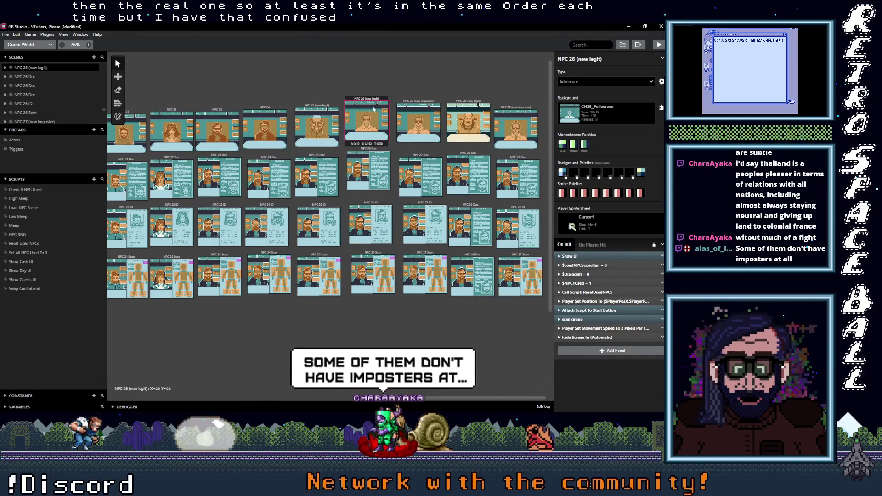
left_click(600, 115)
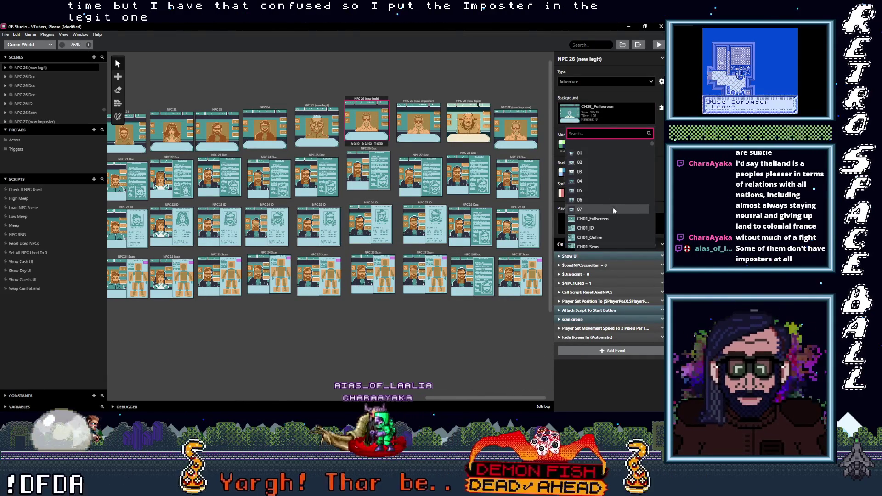
scroll(613, 210, "down", 6)
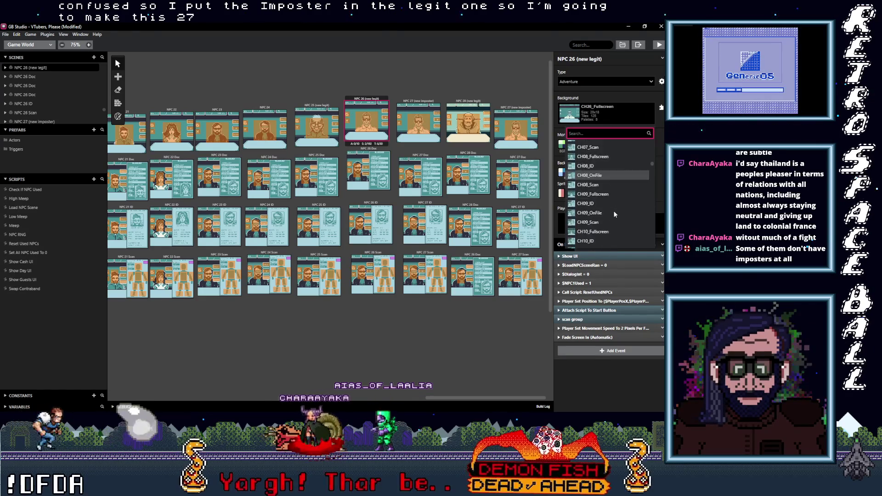
scroll(613, 210, "down", 9)
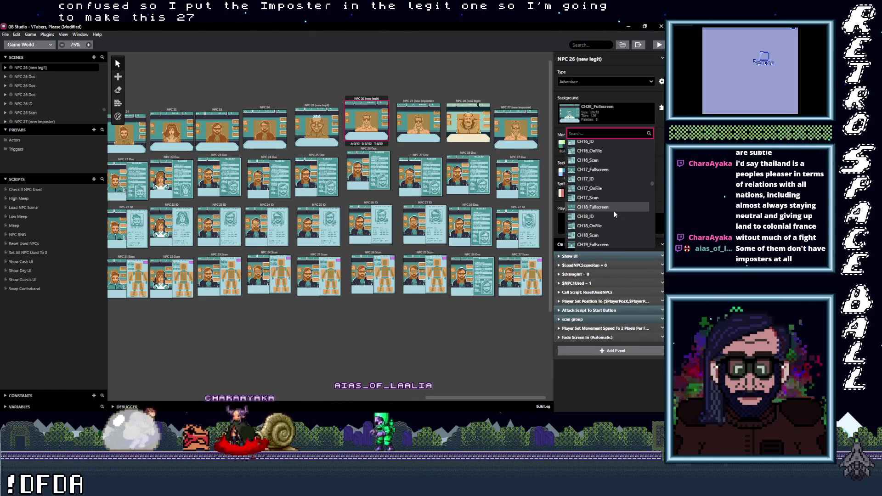
scroll(612, 210, "down", 5)
scroll(610, 212, "down", 5)
left_click(610, 212)
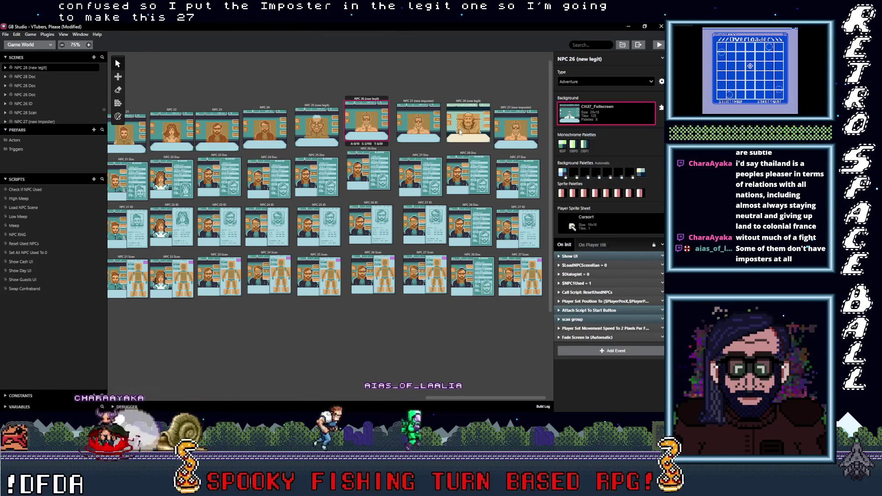
Review NPC 27 (new imposter)'s background list without changing it, then reselect NPC 26 (new legit).
left_click(418, 121)
left_click(608, 118)
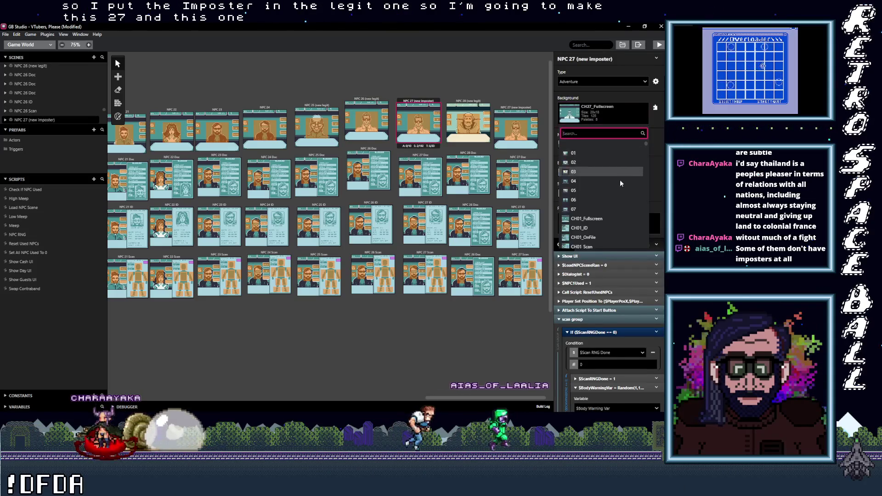
scroll(605, 203, "down", 10)
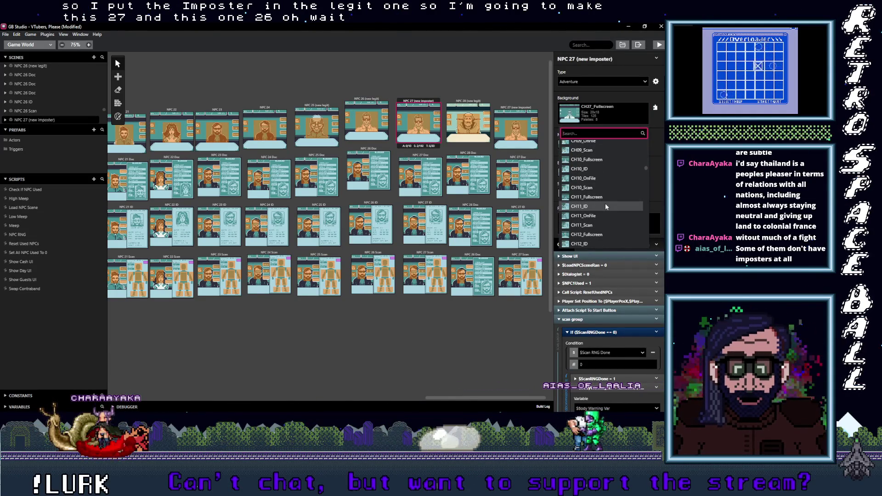
scroll(605, 203, "down", 2)
scroll(605, 203, "down", 8)
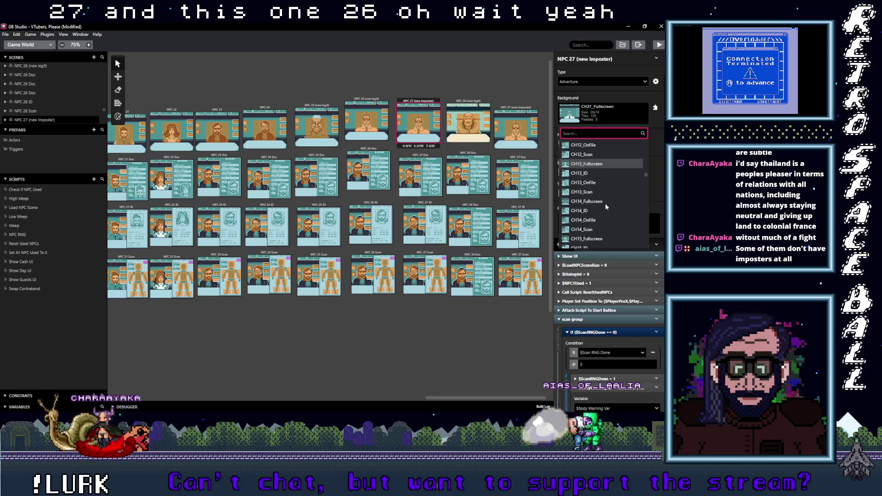
scroll(605, 207, "down", 2)
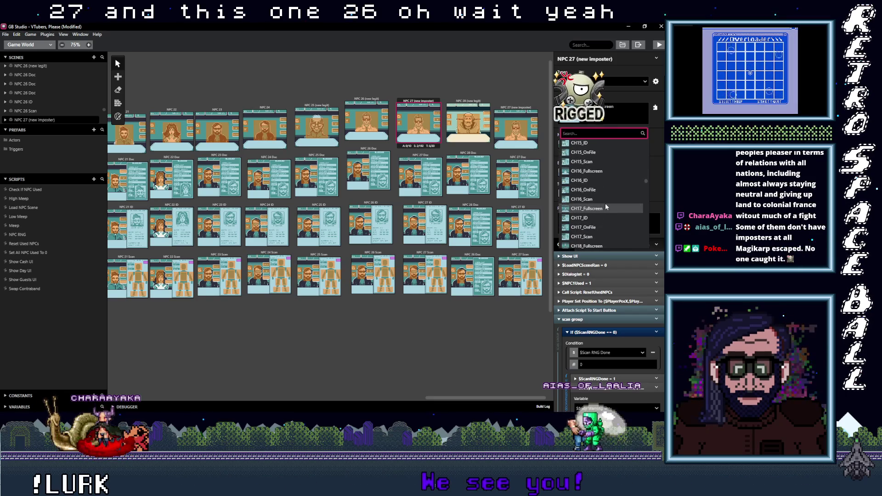
scroll(605, 206, "down", 4)
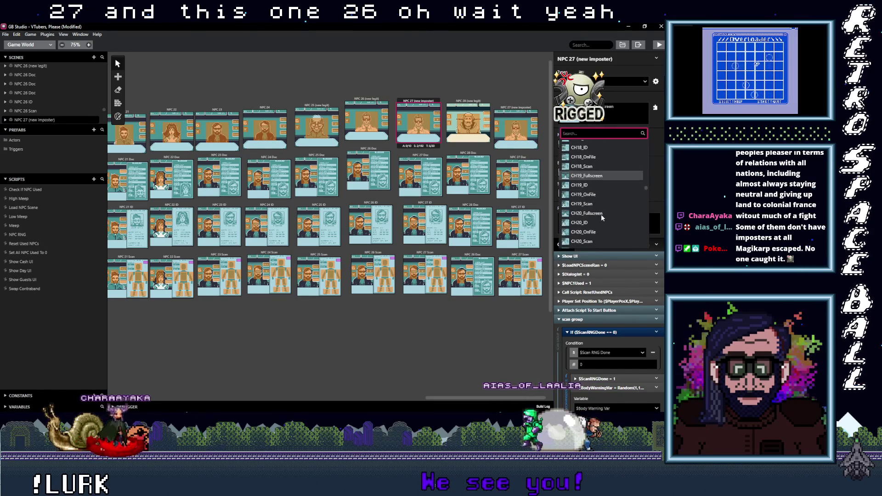
scroll(601, 214, "down", 2)
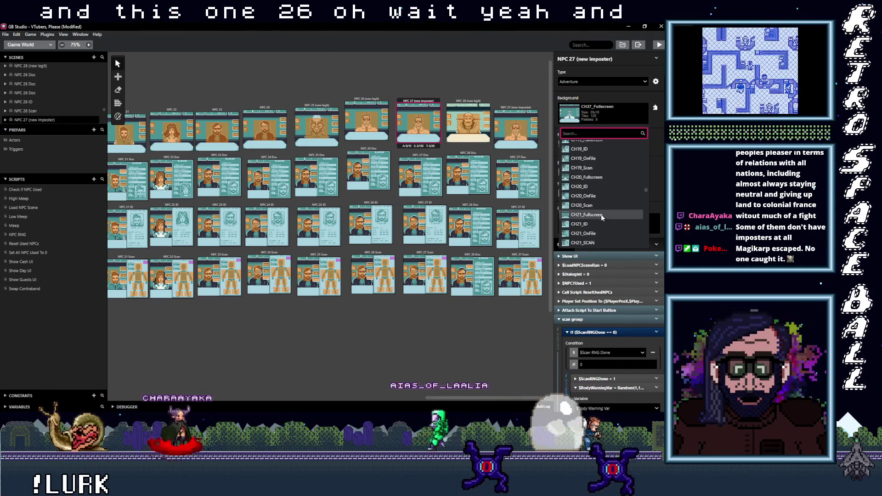
scroll(600, 214, "down", 2)
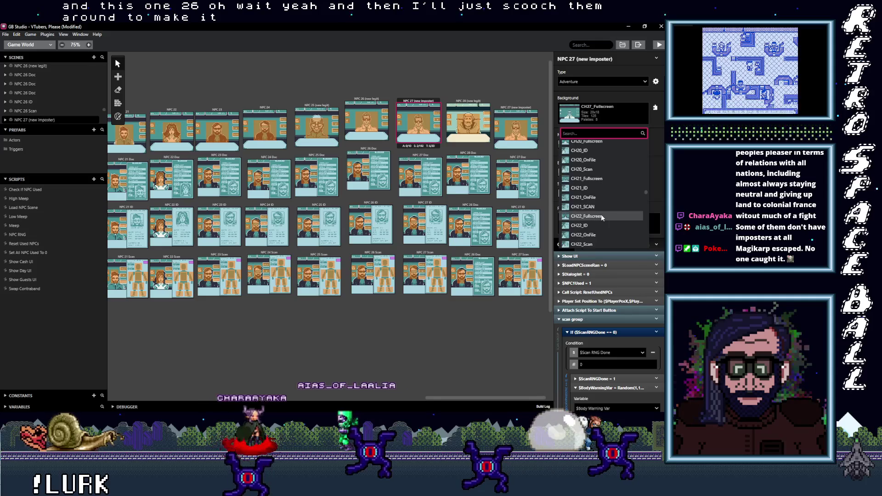
scroll(601, 214, "down", 2)
scroll(602, 218, "down", 6)
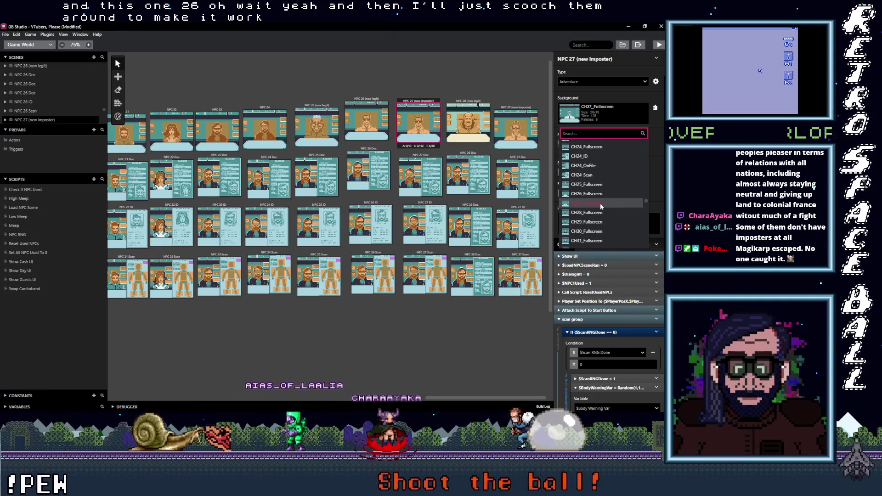
left_click(600, 203)
left_click(363, 99)
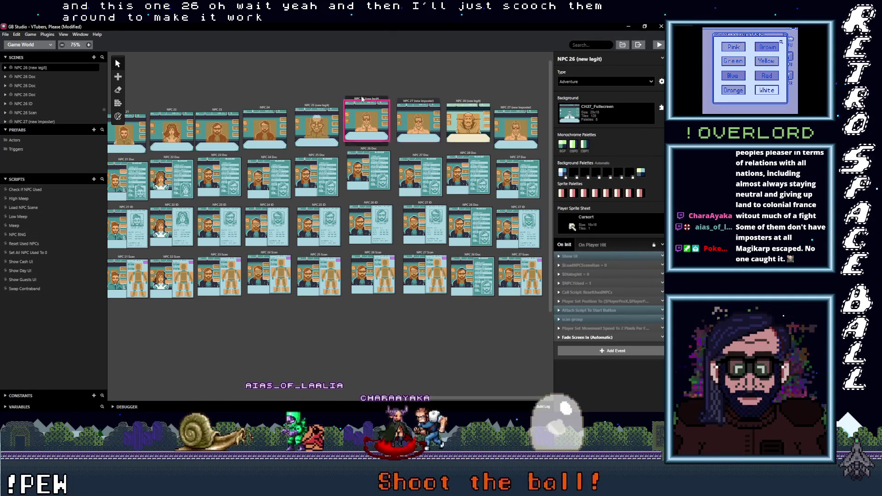
Renumber the legit scene to NPC 27 and start renumbering the NPC 27 (new imposter) scene.
left_click(575, 60)
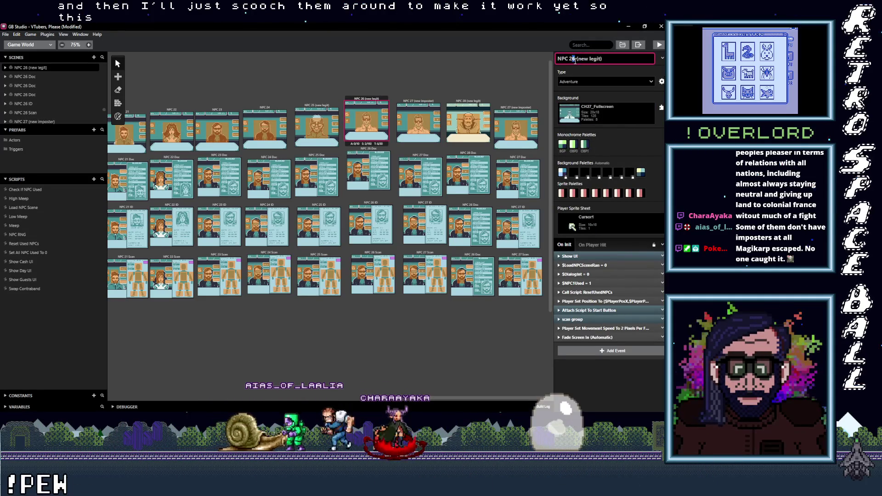
type("7")
left_click(425, 101)
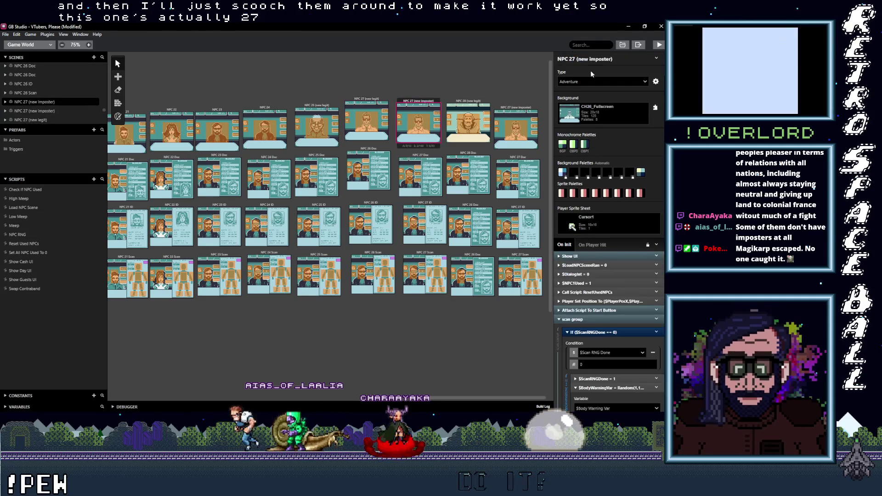
left_click(574, 59)
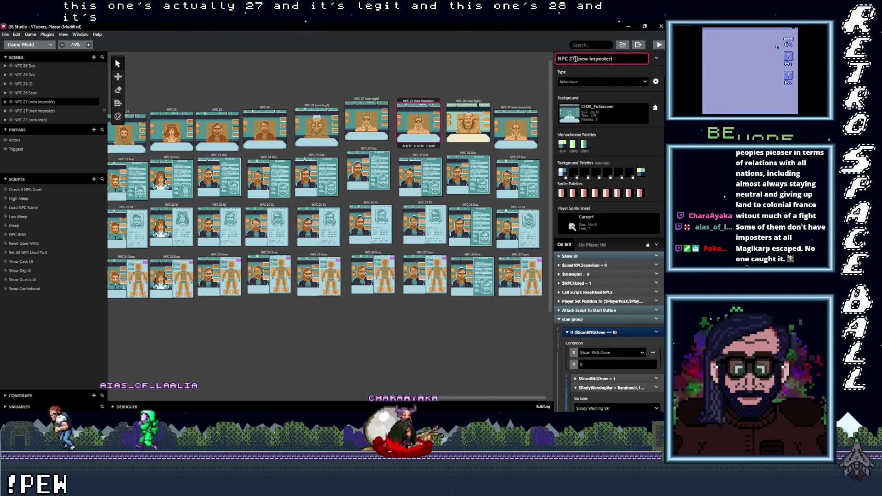
key("BackSpace")
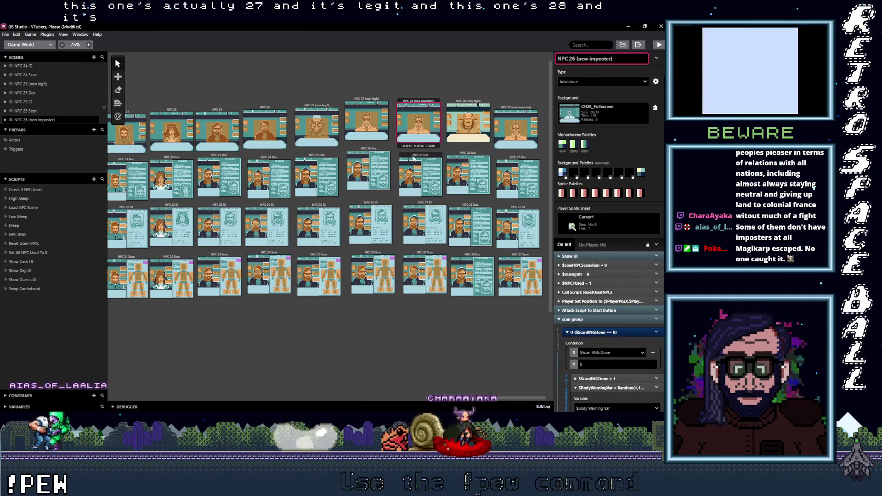
Rename the NPC 27 Doc, ID and Scan scenes to NPC 26 Doc, ID and Scan.
left_click(416, 158)
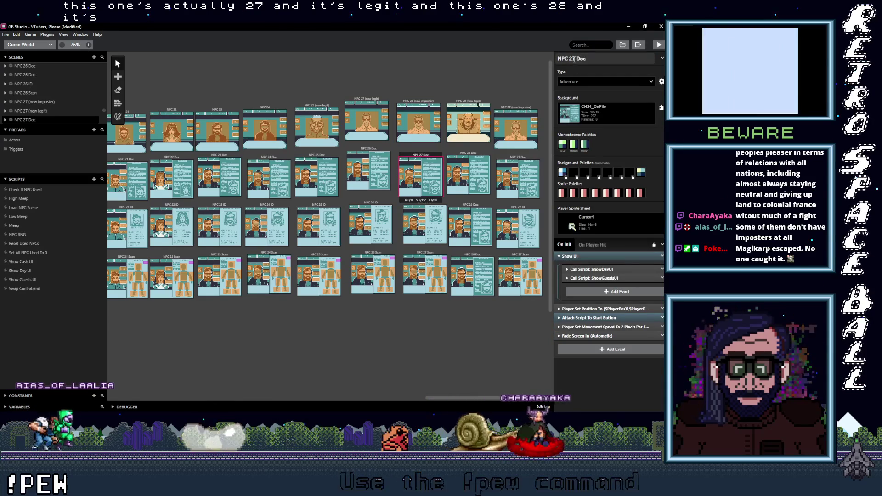
left_click(574, 59)
key("BackSpace")
type("6")
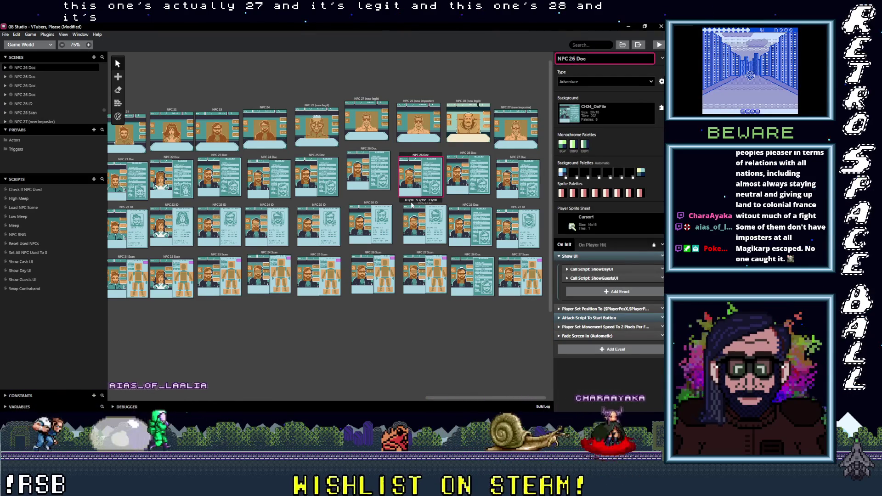
left_click(441, 209)
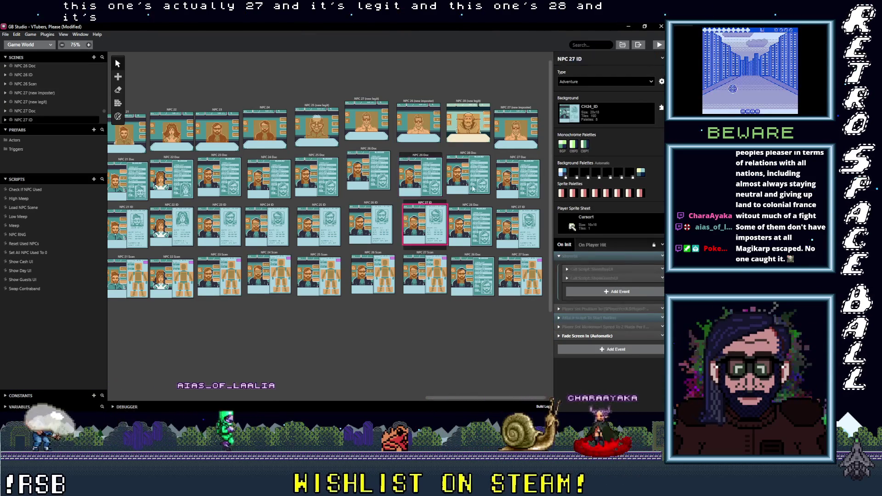
left_click(574, 58)
key("BackSpace")
type("6")
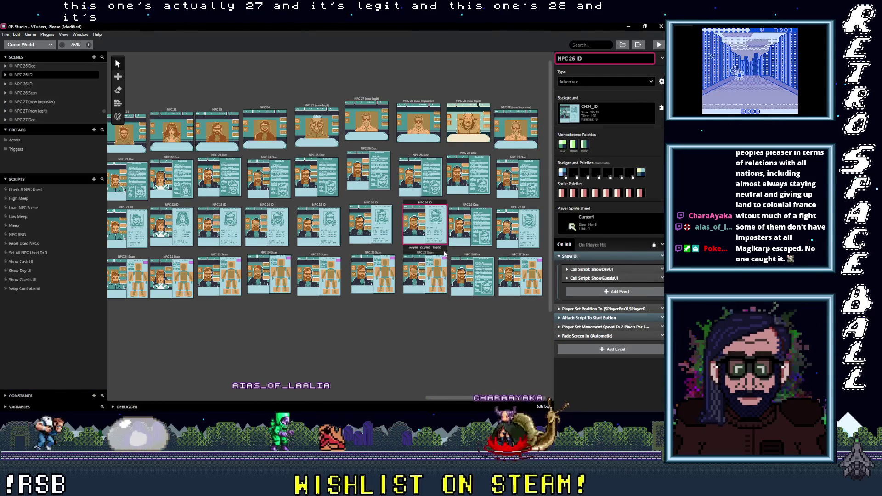
left_click(425, 276)
key("BackSpace")
type("6")
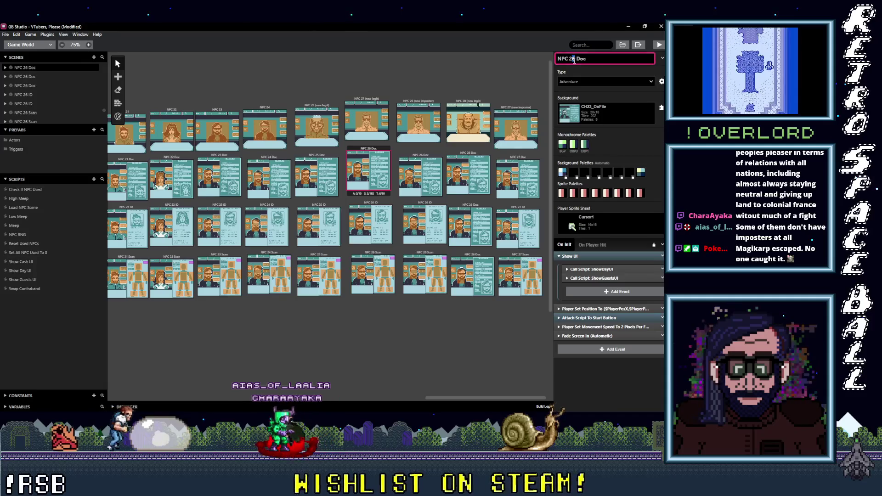
Renumber the former NPC 26 Doc and ID scenes to NPC 27 Doc and NPC 27 ID.
left_click(368, 170)
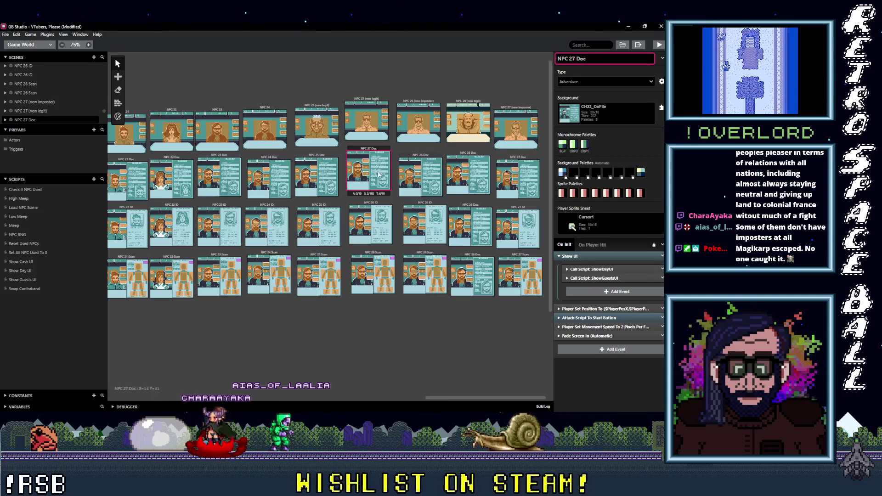
left_click(379, 207)
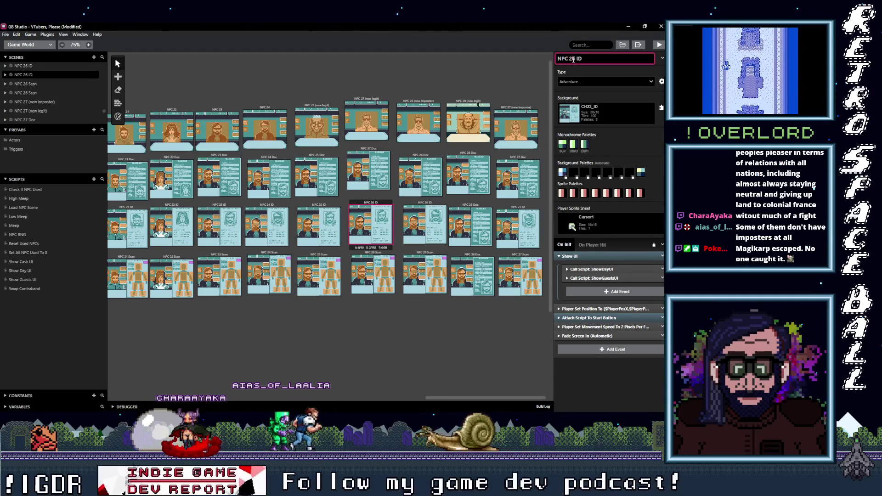
left_click(576, 58)
key("BackSpace")
type("7")
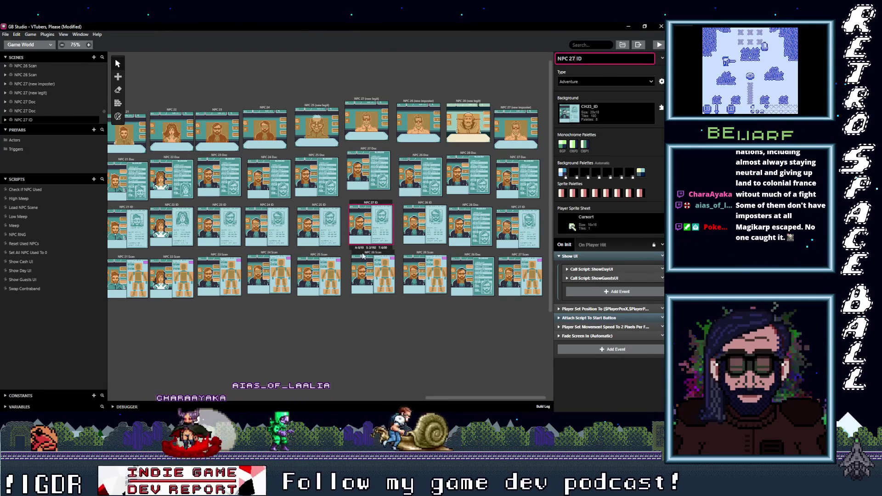
left_click(360, 263)
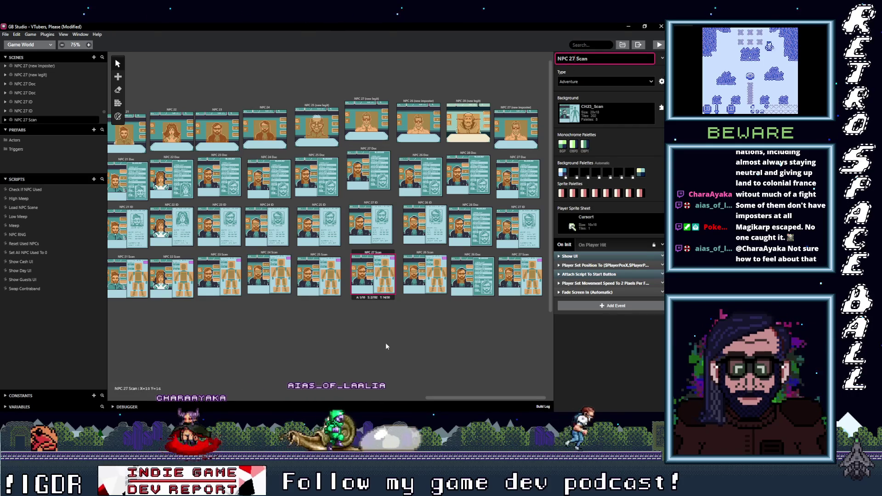
Move the NPC 27 (new legit), Doc and ID scenes down out of the way.
left_click(380, 326)
left_click(367, 127)
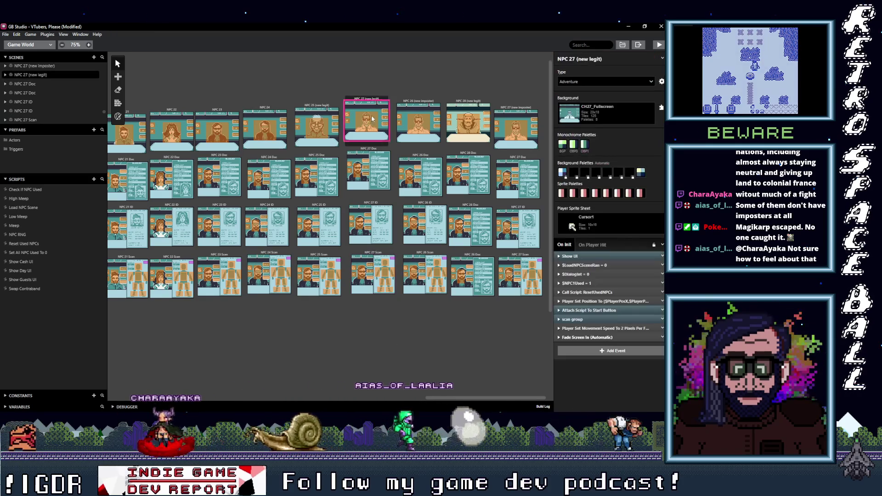
left_click(370, 150, "shift")
left_click(371, 210, "shift")
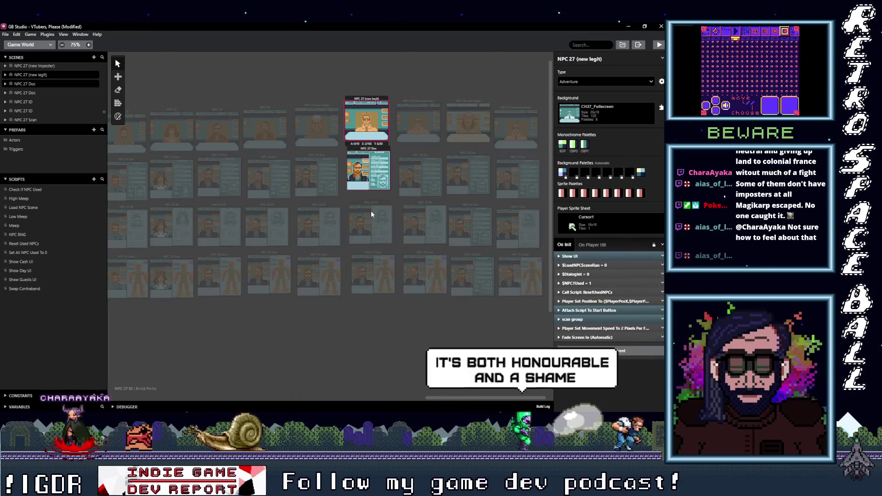
mouse_move(360, 101)
left_mouse_down()
mouse_move(385, 301)
mouse_move(422, 321)
left_mouse_up()
Shift the NPC 26 imposter, Doc, ID and Scan scenes one column left.
left_click(422, 255)
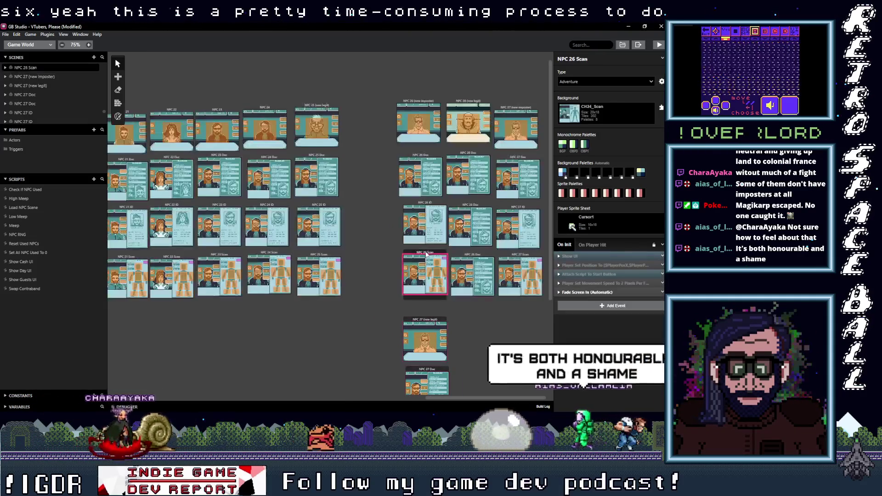
left_click(421, 204, "shift")
left_click(423, 155, "shift")
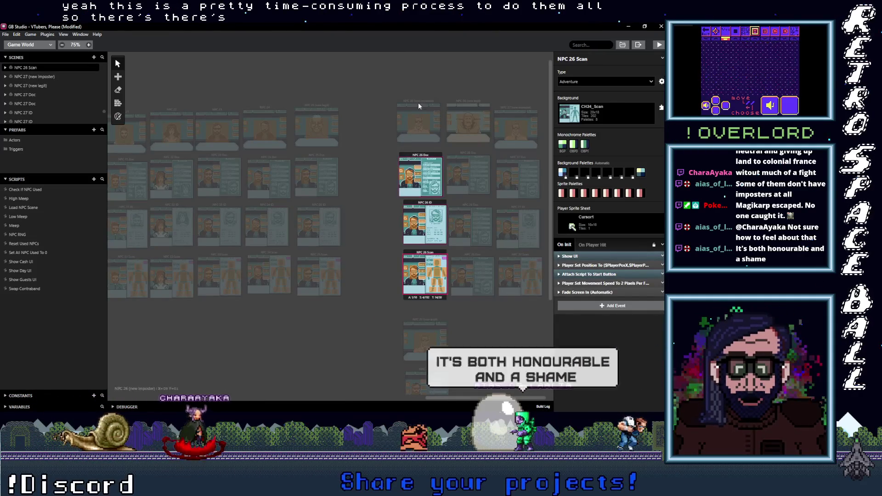
left_click(419, 99, "shift")
left_click_drag(420, 102, 368, 106)
Stack the four NPC 27 scenes into the neighbouring column and clear the selection.
left_click(421, 322)
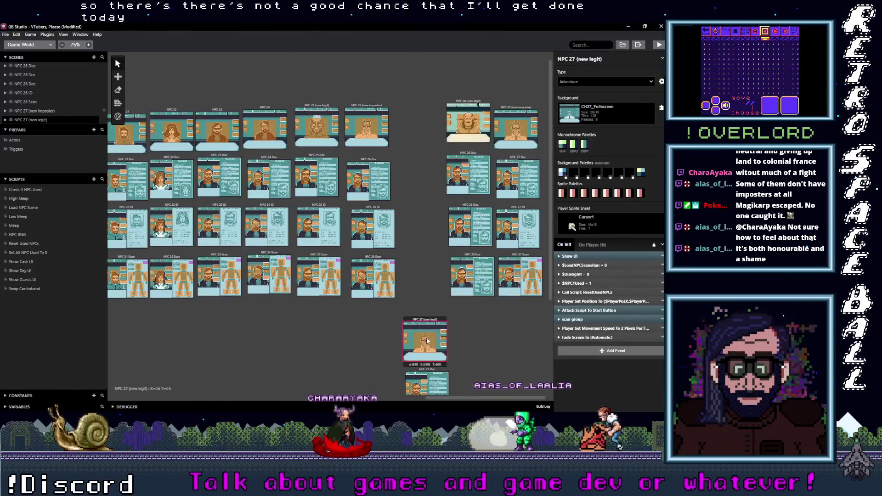
scroll(425, 313, "down", 3)
left_click(428, 242, "shift")
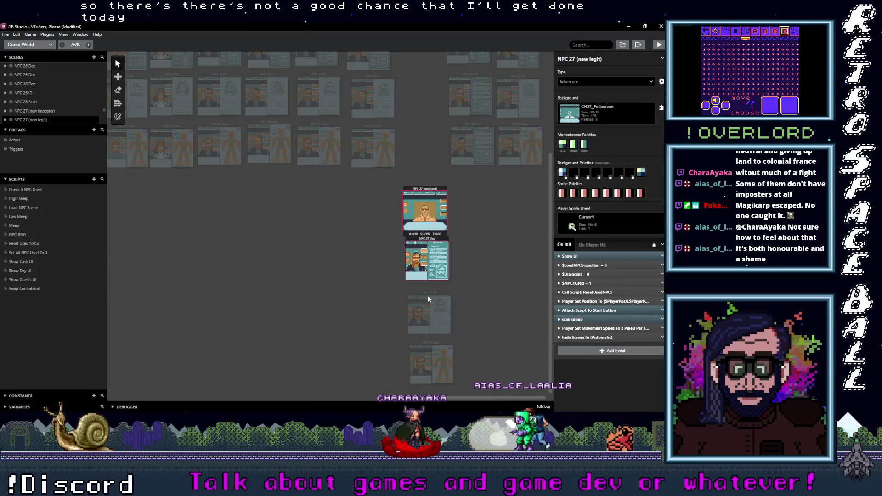
left_click(426, 293, "shift")
left_click(426, 344, "shift")
mouse_move(442, 195)
left_mouse_down()
mouse_move(429, 22)
mouse_move(453, 252)
mouse_move(407, 148)
mouse_move(413, 118)
left_mouse_up()
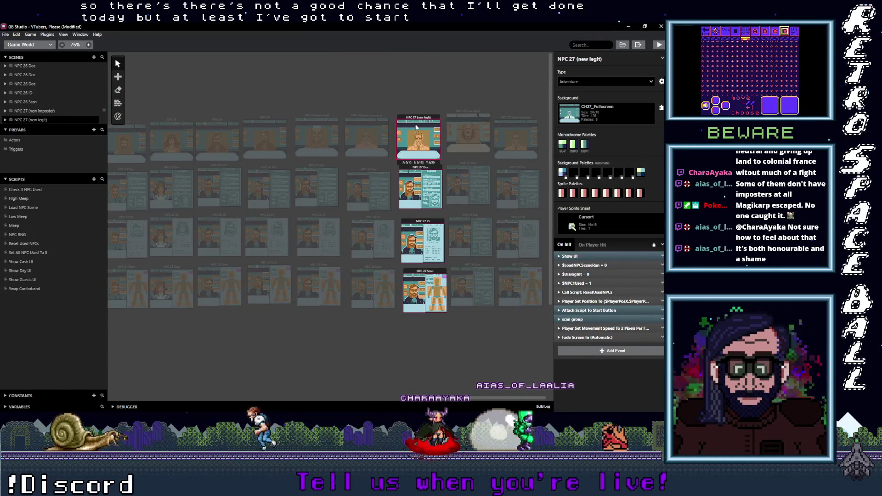
left_click(456, 363)
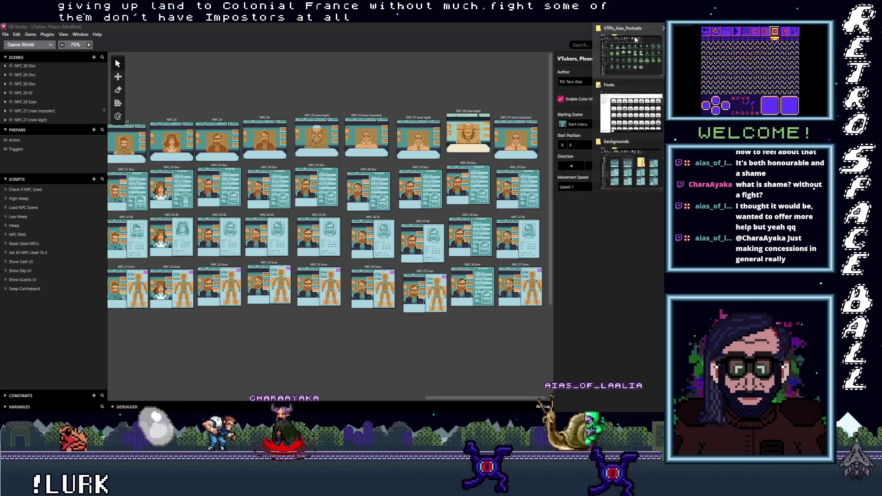
Glance at the VTPls_Aias_Portraits folder window, then hide it again.
key("alt+Tab")
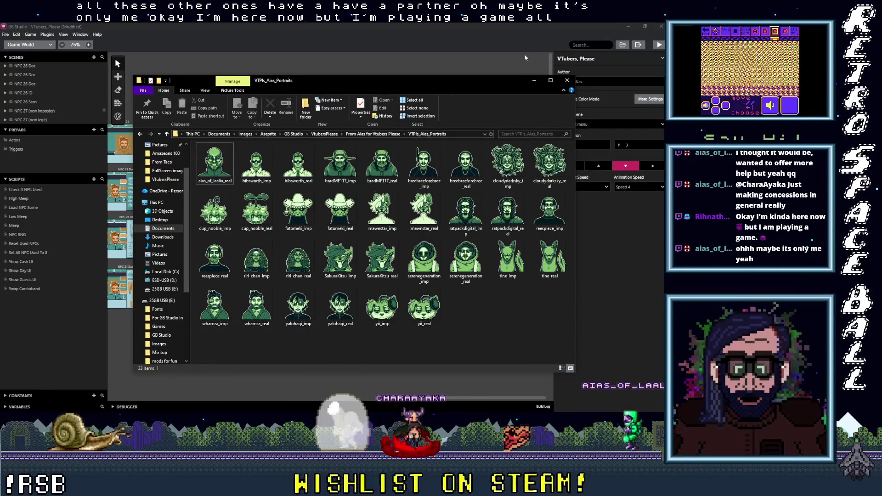
left_click(535, 80)
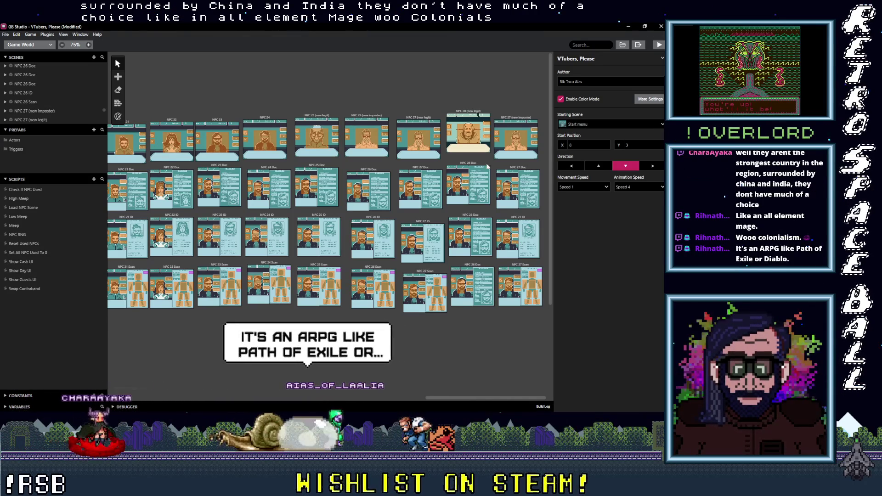
Move the four NPC 28 scenes one column right to the edge.
left_click(465, 112)
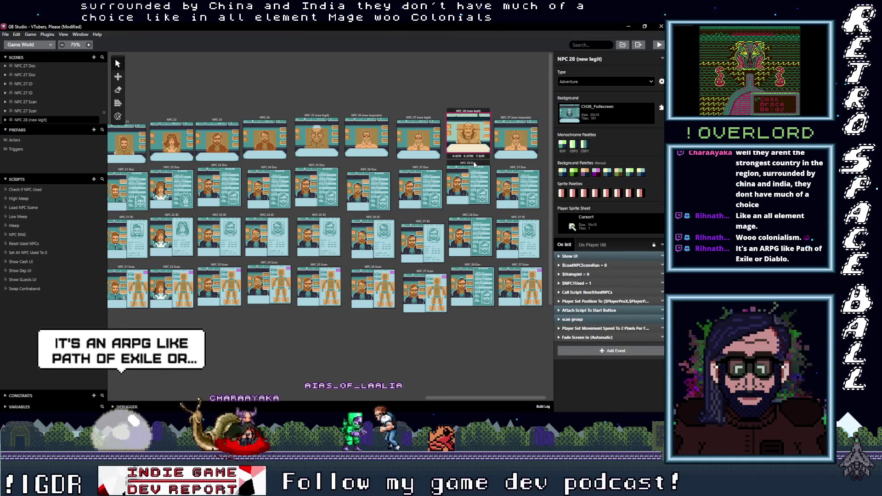
left_click(472, 198, "shift")
left_click(472, 235, "shift")
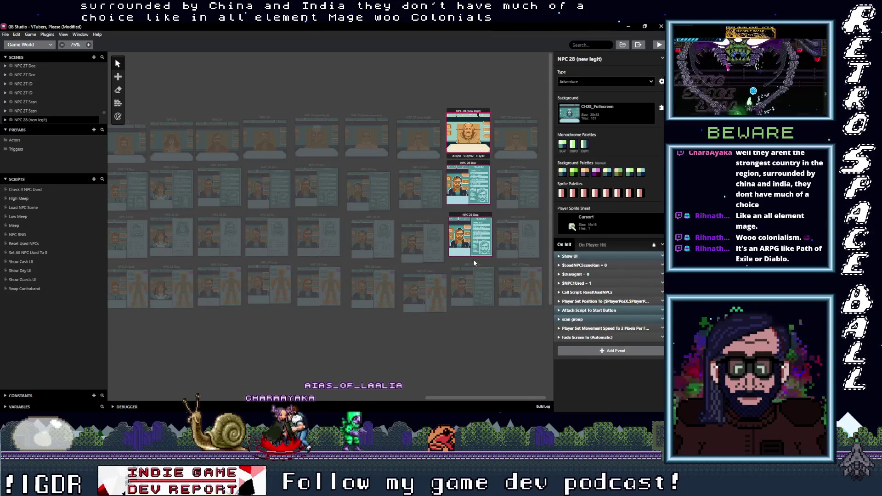
left_click(474, 266, "shift")
left_click_drag(461, 111, 558, 115)
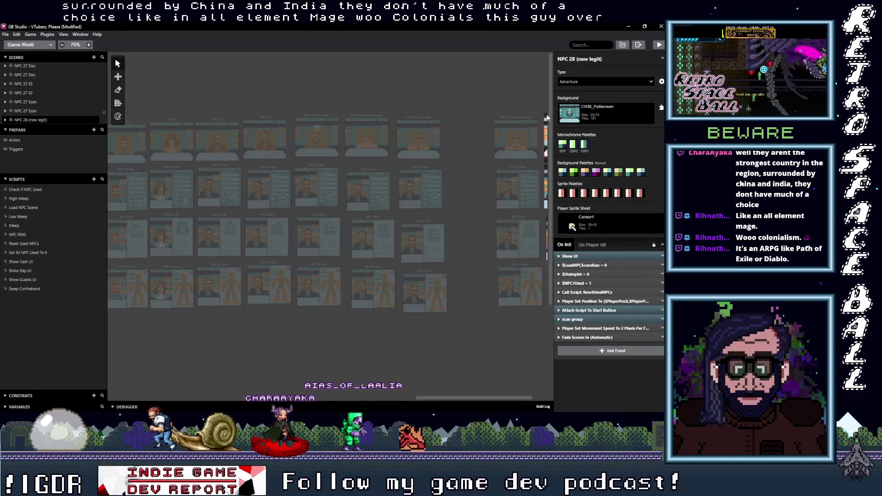
Slide the NPC 27 imposter, Doc, ID and Scan scenes one column left into the gap.
left_click(515, 117, "shift")
left_click(511, 169, "shift")
left_click(517, 250, "shift")
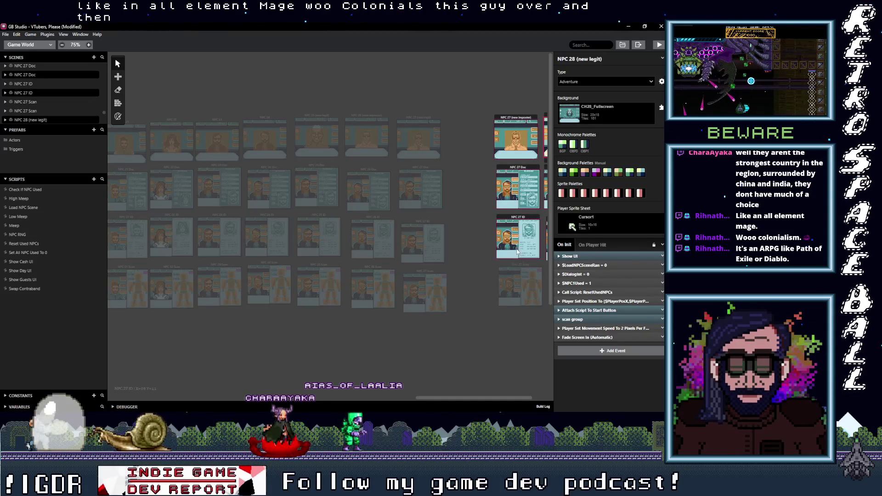
left_click(517, 265, "shift")
left_click_drag(518, 117, 469, 126)
key("Escape")
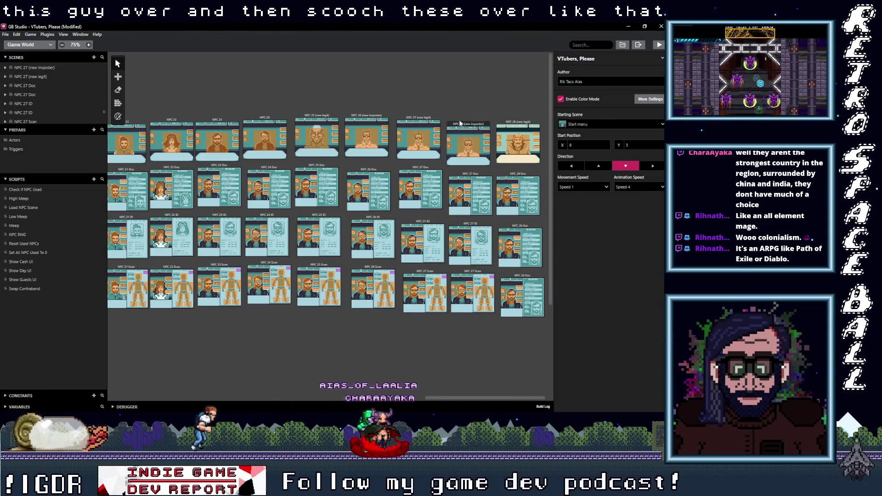
Renumber the imposter scene to NPC 28 (new imposter) and fix the legit scene's number to 28.
left_click(459, 123)
left_click(575, 58)
key("BackSpace")
type("8")
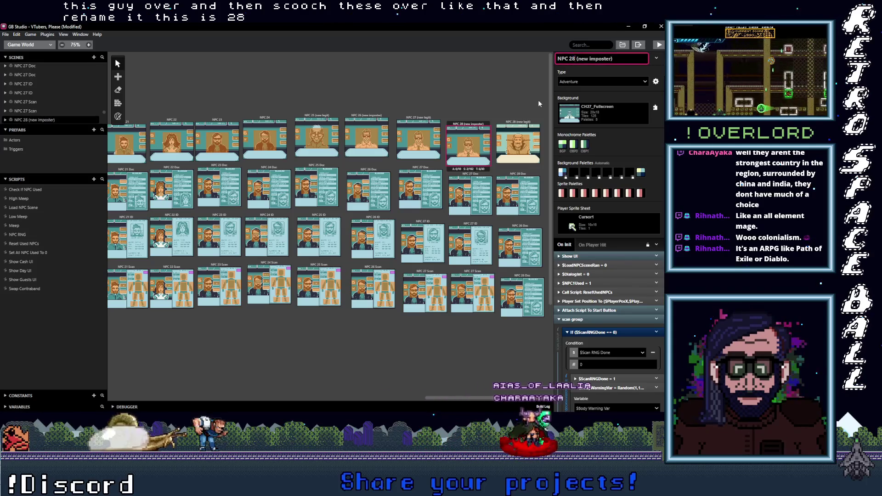
left_click(518, 133)
left_click(575, 58)
key("BackSpace")
type("8")
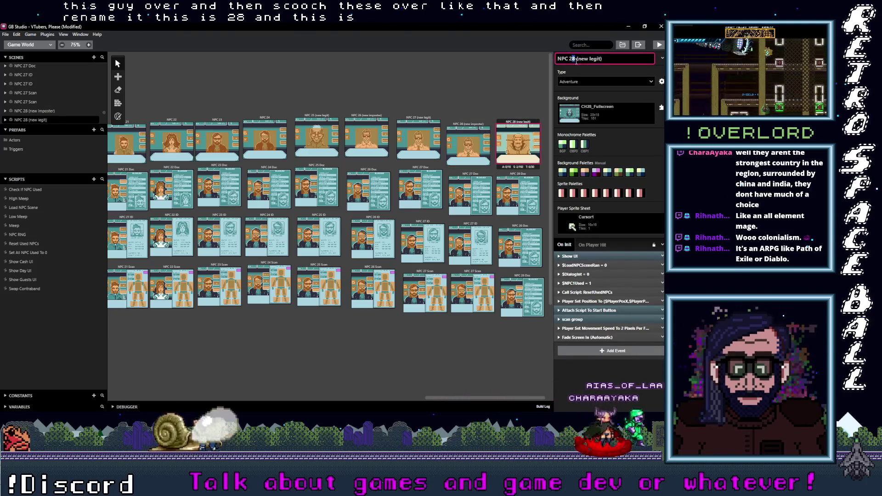
Rename one Doc scene to NPC 29 Doc and the NPC 27 ID and Scan scenes to 28.
left_click(518, 193)
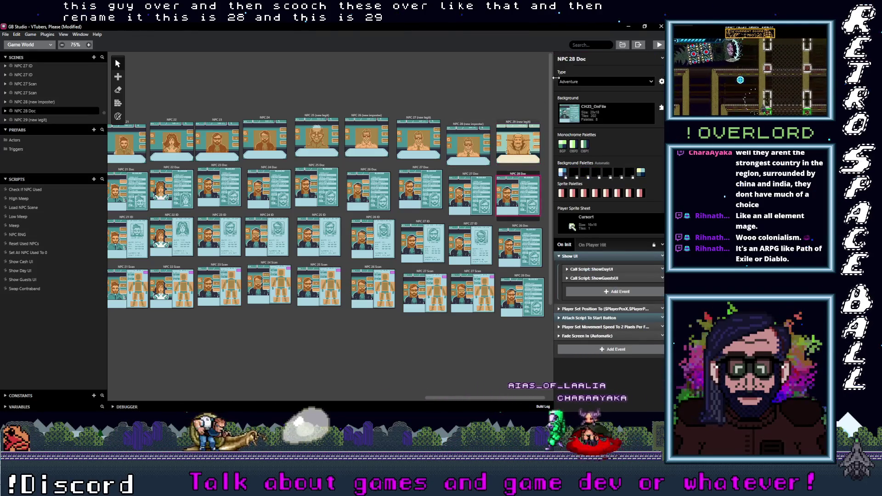
left_click(575, 58)
key("BackSpace")
type("9")
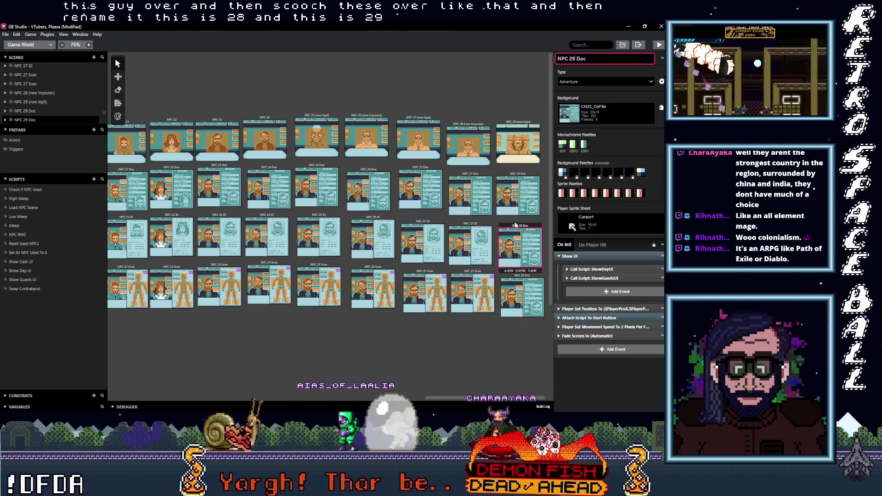
left_click(520, 278)
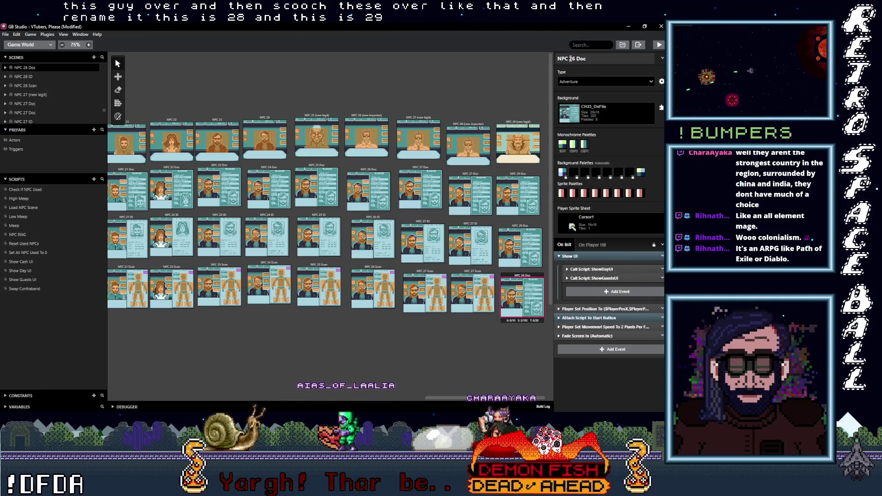
left_click(475, 178)
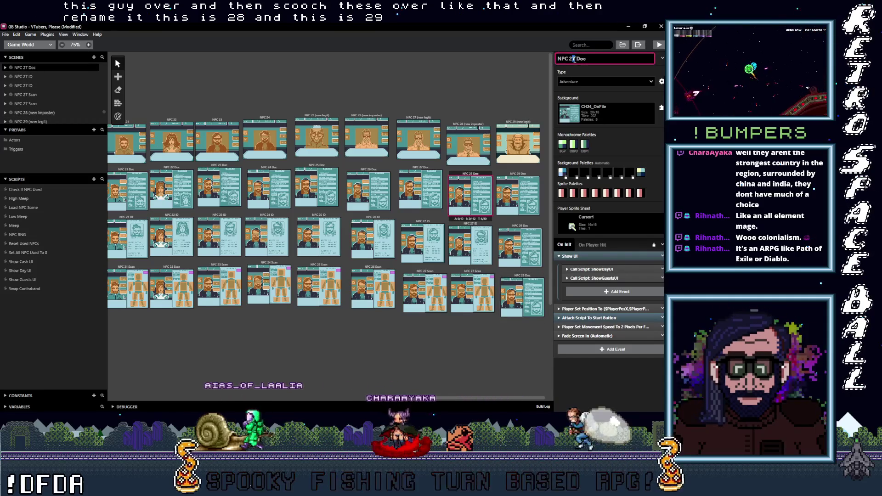
left_click(463, 227)
type("8")
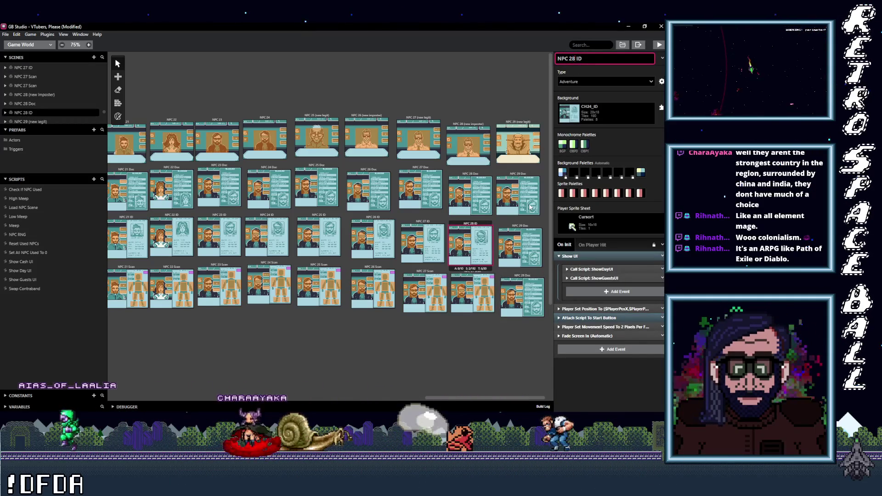
left_click(494, 276)
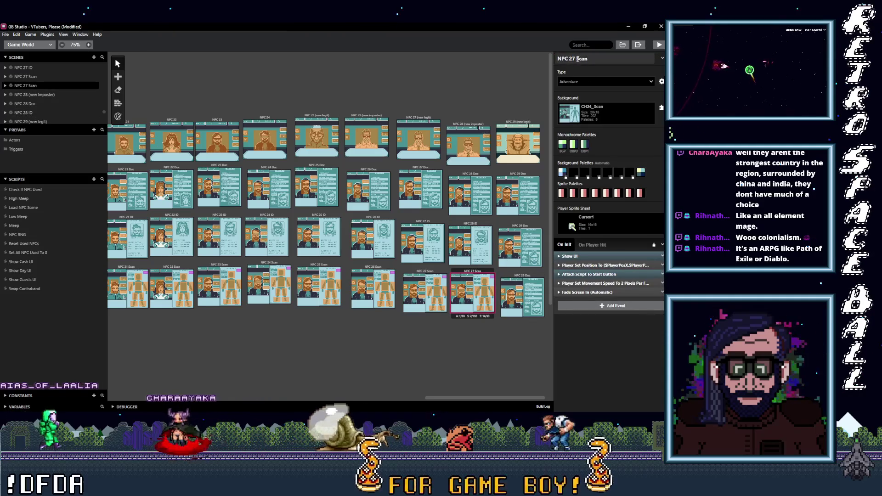
type("8")
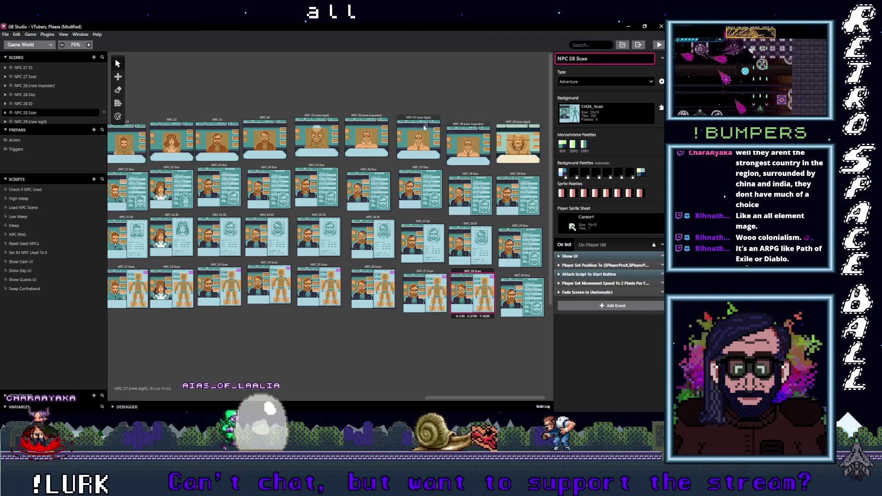
Set the NPC 29 (new legit) scene's background to CH29_Fullscreen.
left_click(475, 125)
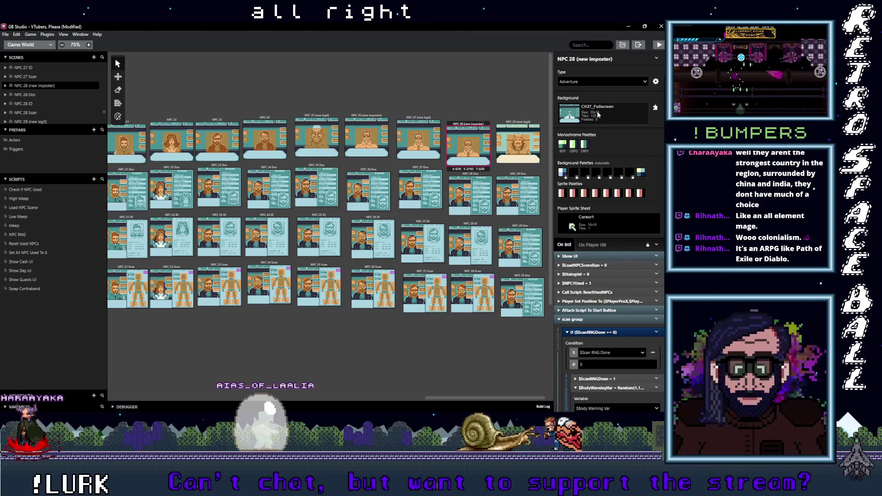
left_click(522, 123)
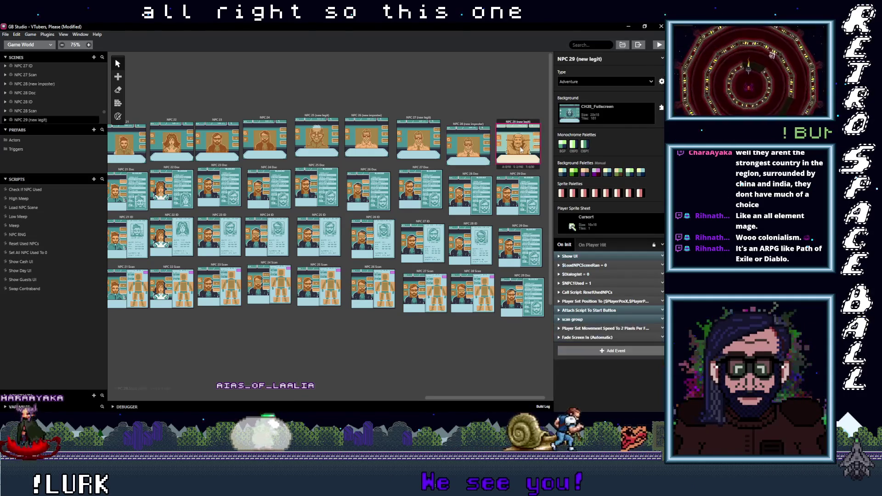
left_click(604, 112)
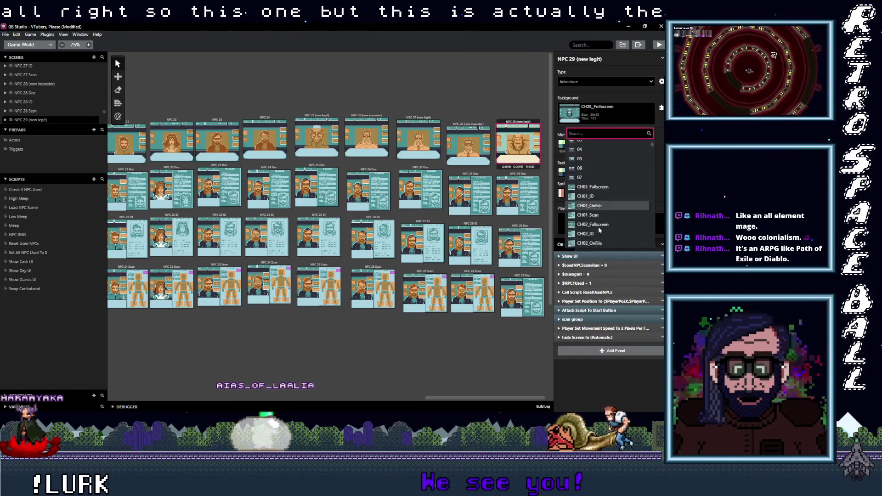
scroll(596, 224, "down", 4)
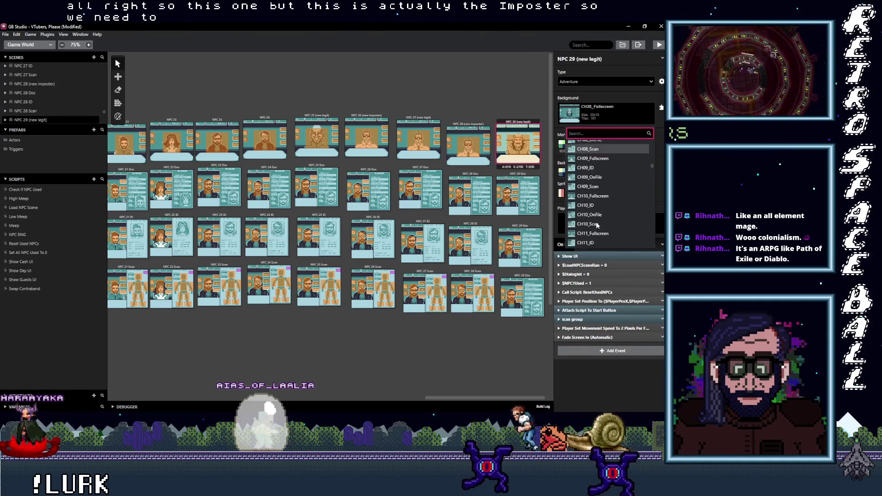
scroll(596, 225, "down", 3)
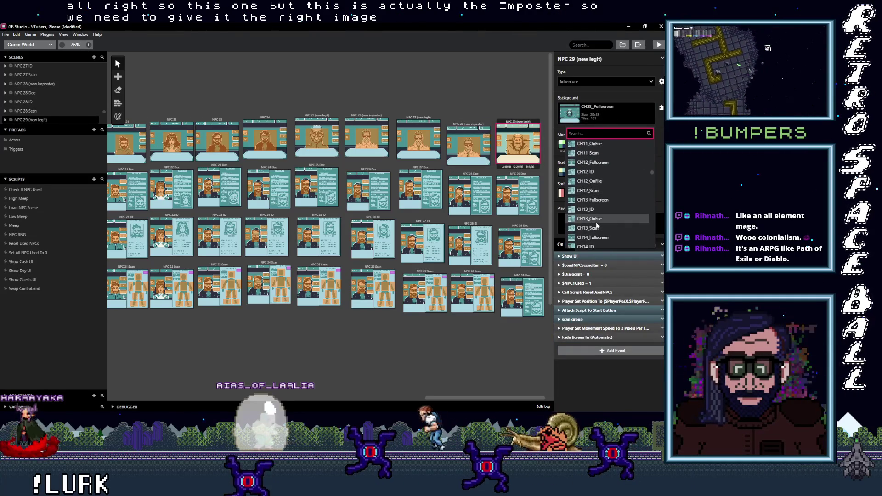
scroll(597, 225, "down", 4)
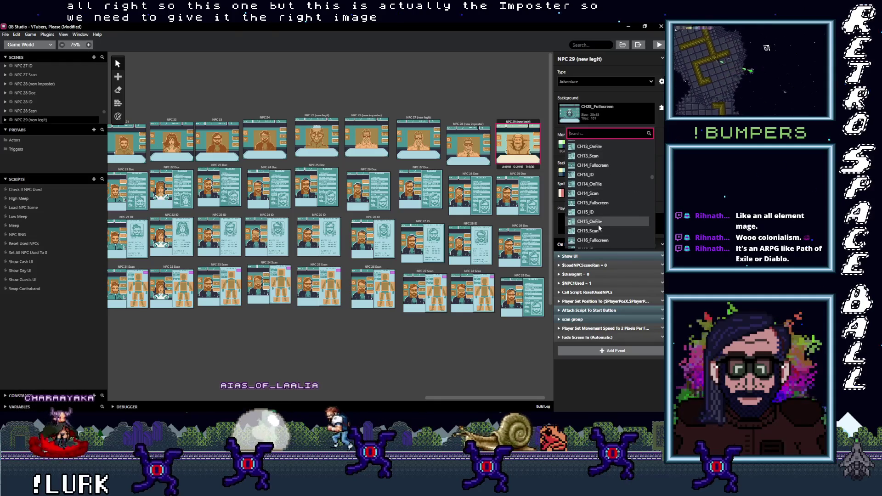
scroll(598, 226, "down", 3)
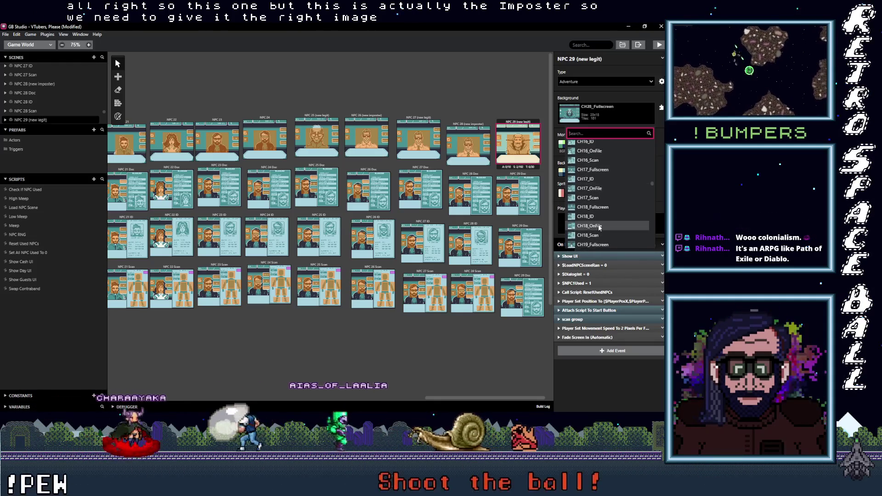
scroll(598, 226, "down", 8)
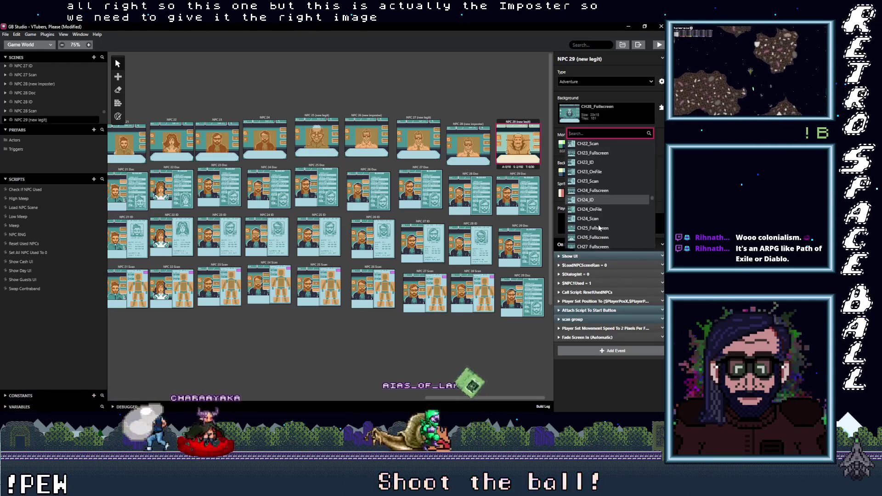
scroll(598, 225, "down", 1)
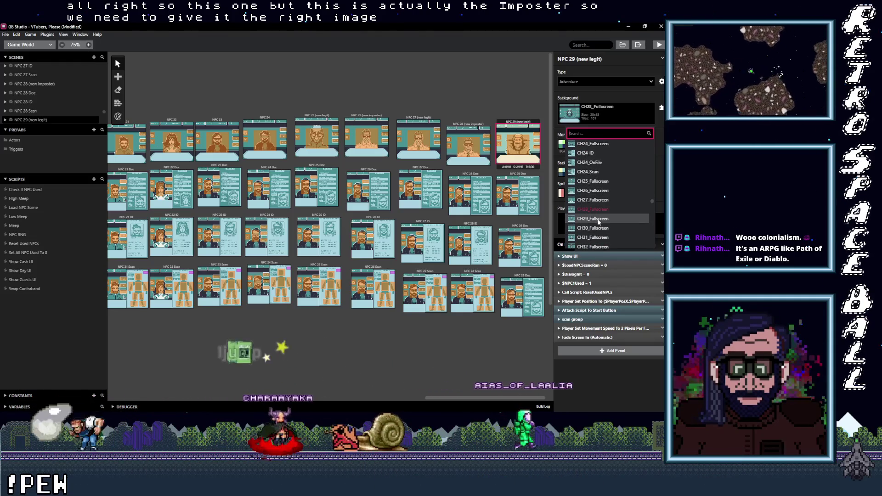
left_click(598, 219)
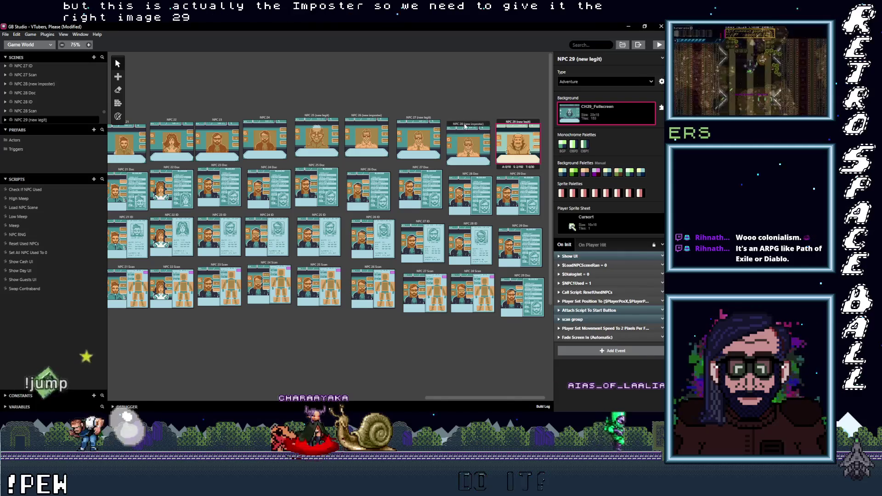
Set the NPC 28 (new imposter) scene's background to CH28_Fullscreen.
left_click(468, 143)
left_click(605, 108)
scroll(596, 219, "down", 20)
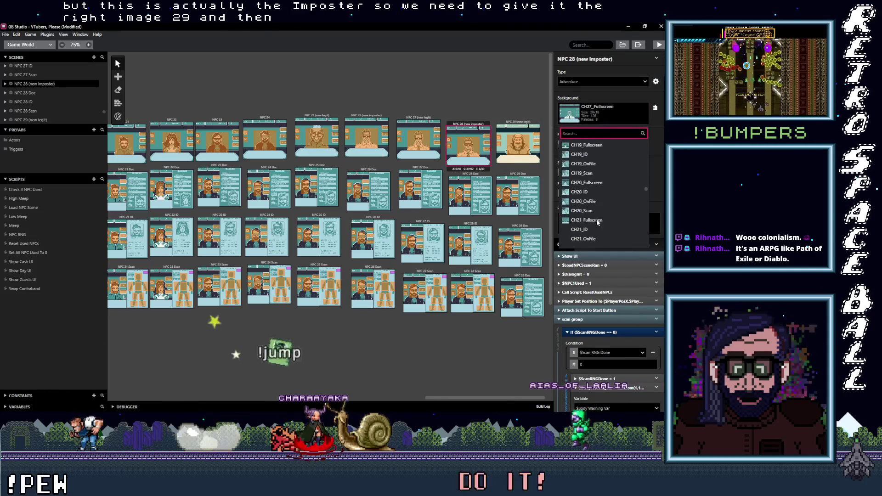
scroll(596, 219, "down", 5)
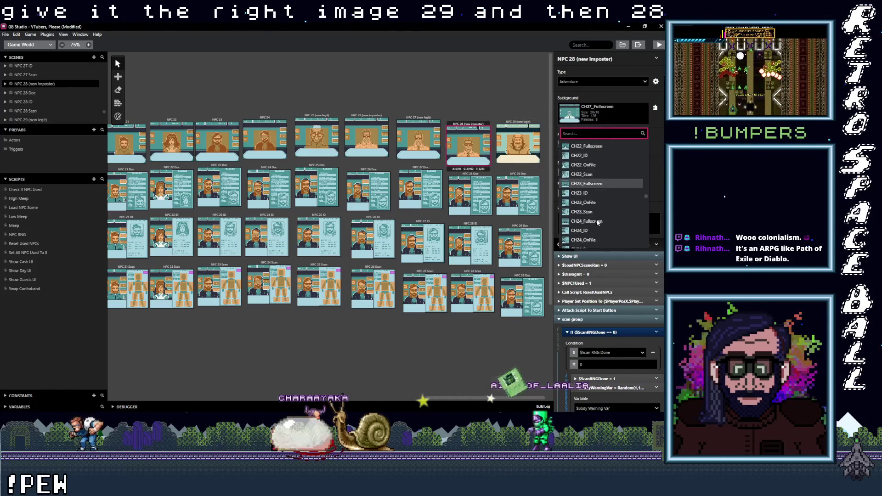
scroll(597, 223, "down", 2)
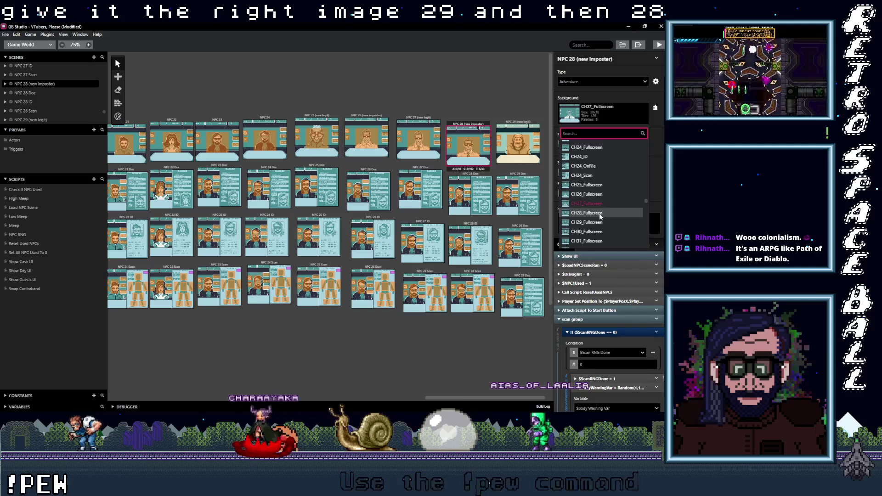
left_click(599, 213)
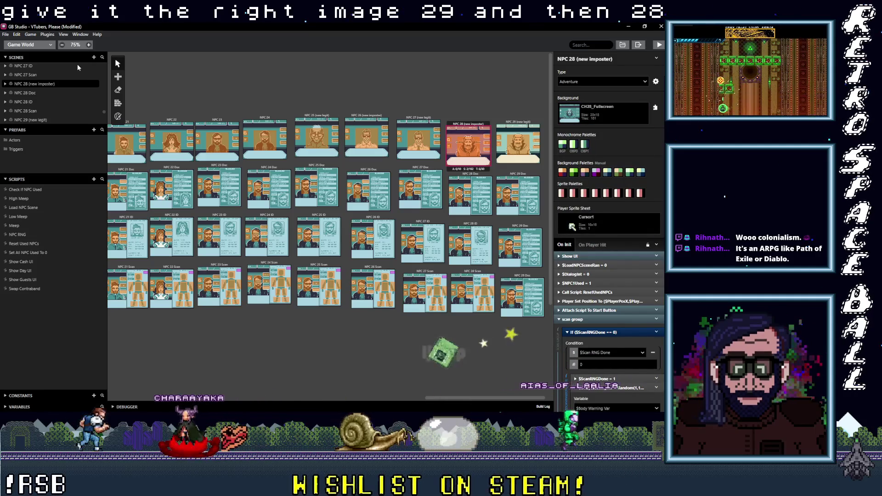
Switch NPC 29 (new legit) to Automatic background palettes, then deselect it to show project settings.
key("p")
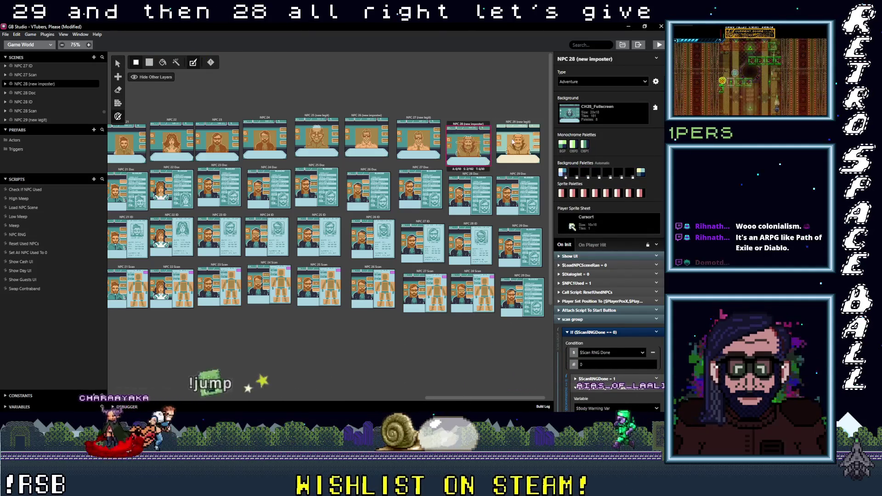
left_click(517, 138)
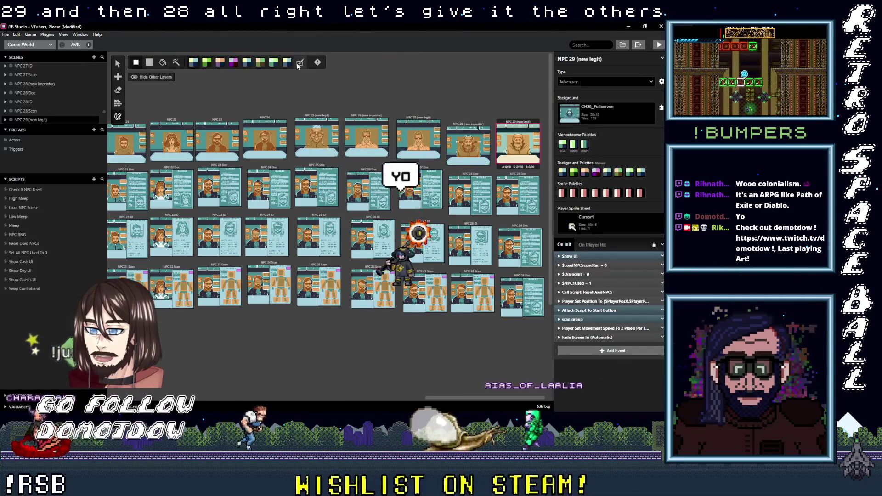
left_click(299, 62)
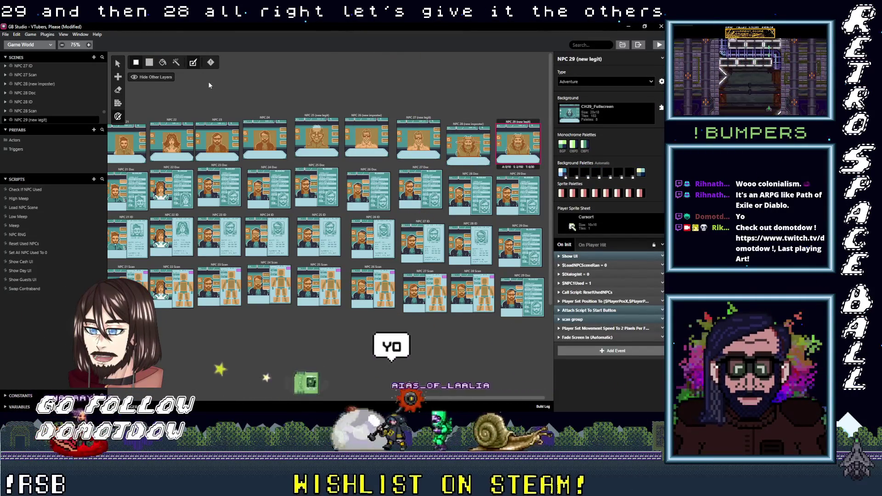
left_click(472, 94)
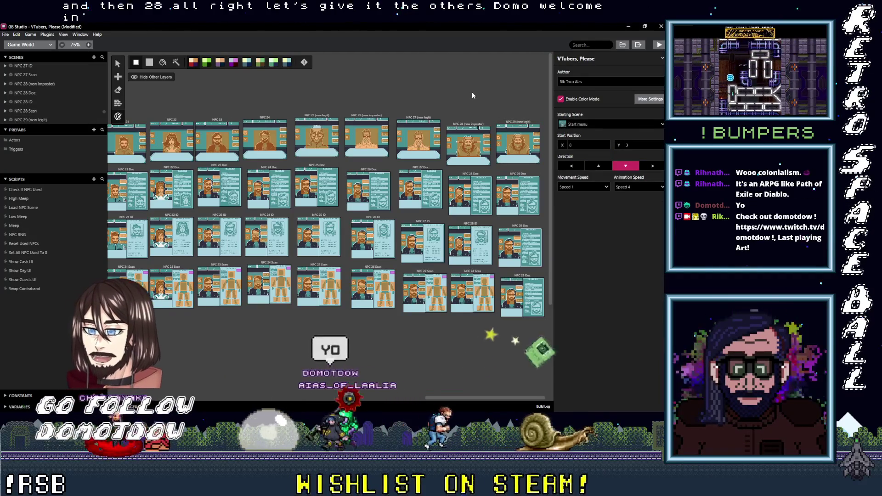
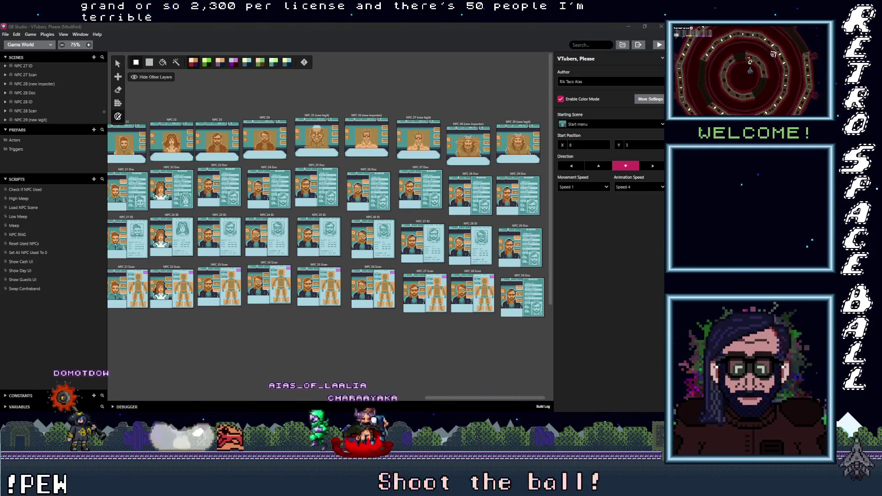
Use the calculator to work out 2300 × 50 = 115,000.
key("XF86Calculator")
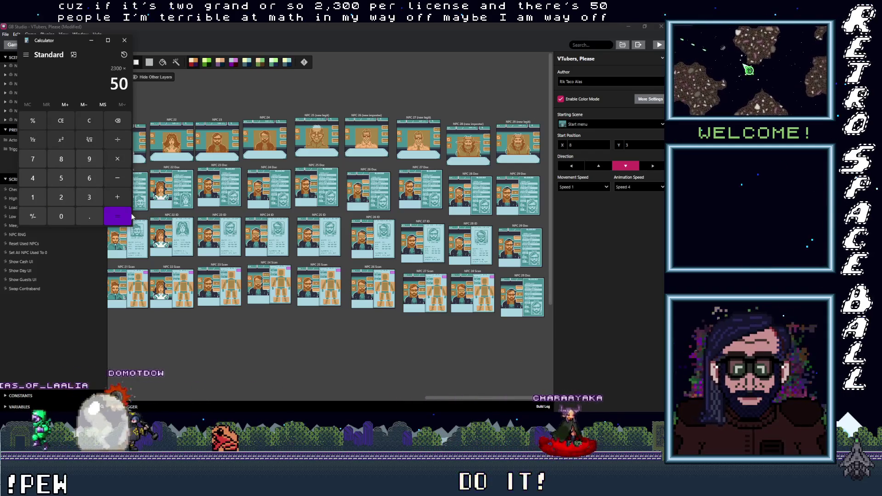
left_click(114, 217)
mouse_move(60, 40)
left_mouse_down()
mouse_move(284, 95)
mouse_move(257, 108)
mouse_move(257, 121)
mouse_move(255, 112)
left_mouse_up()
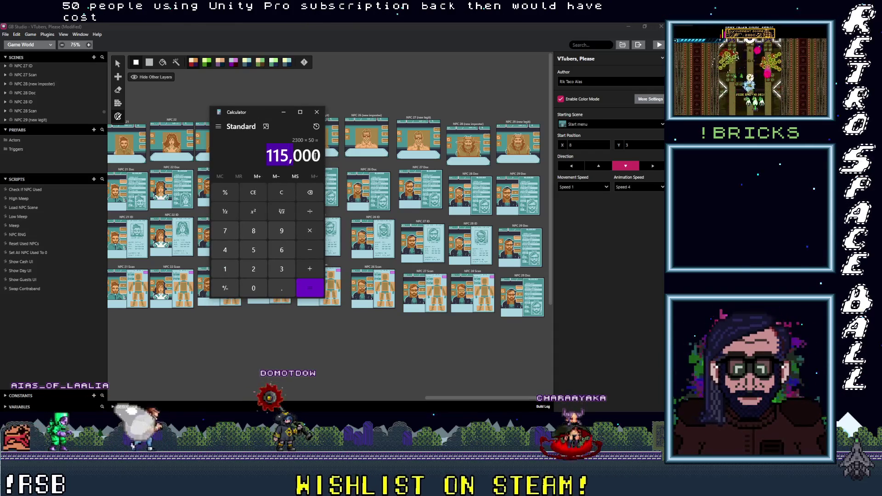
left_click(298, 156)
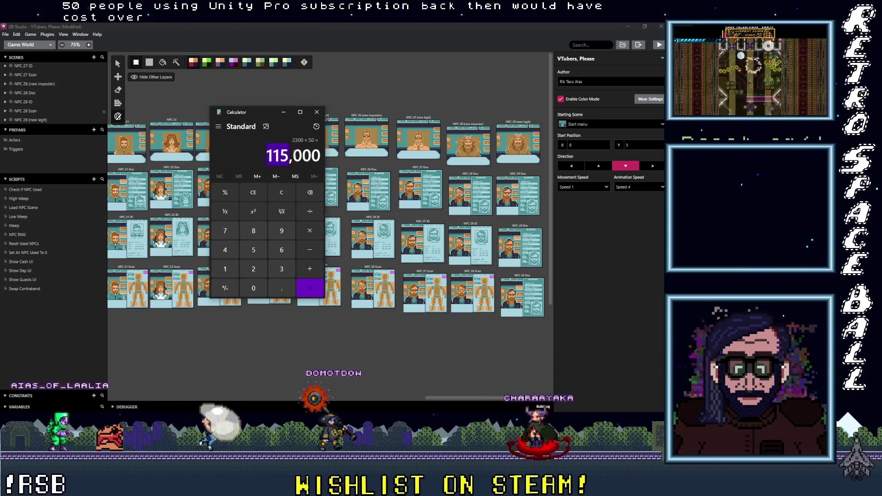
left_click(317, 115)
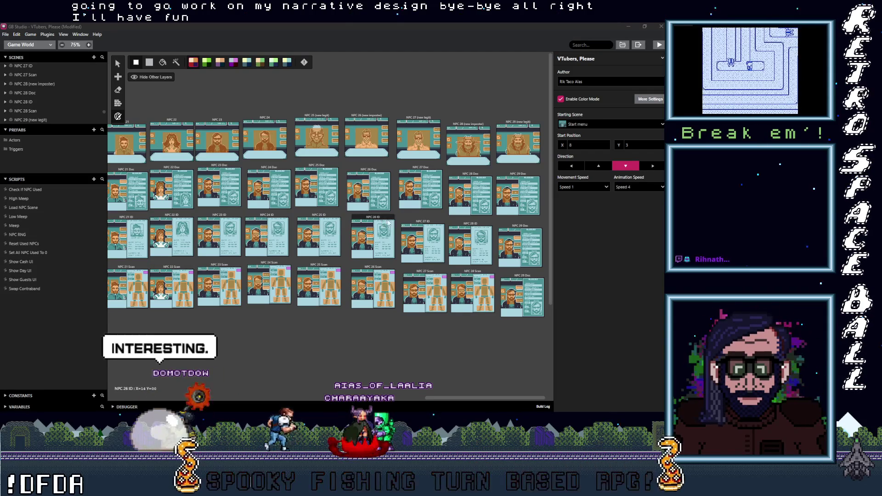
Place a copy of the NPC 28 (new imposter) scene in a new right-hand column.
left_click(479, 337)
scroll(467, 333, "right", 1)
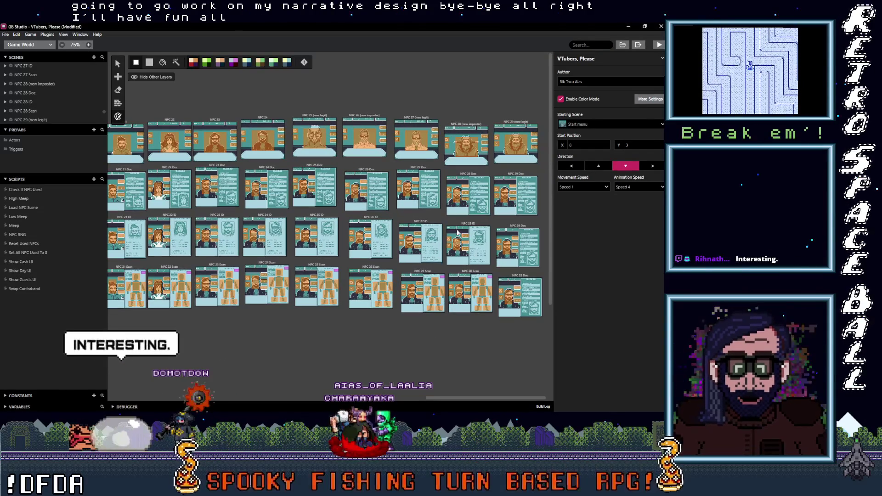
left_click(472, 125)
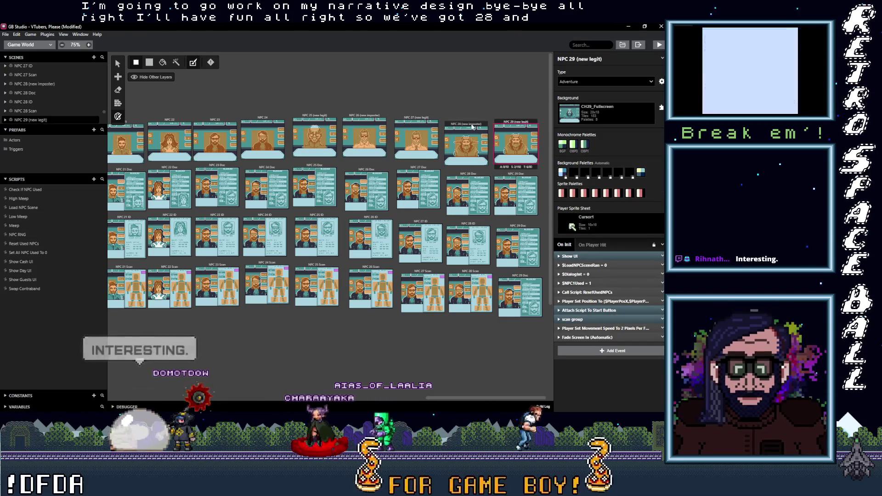
left_click(514, 131)
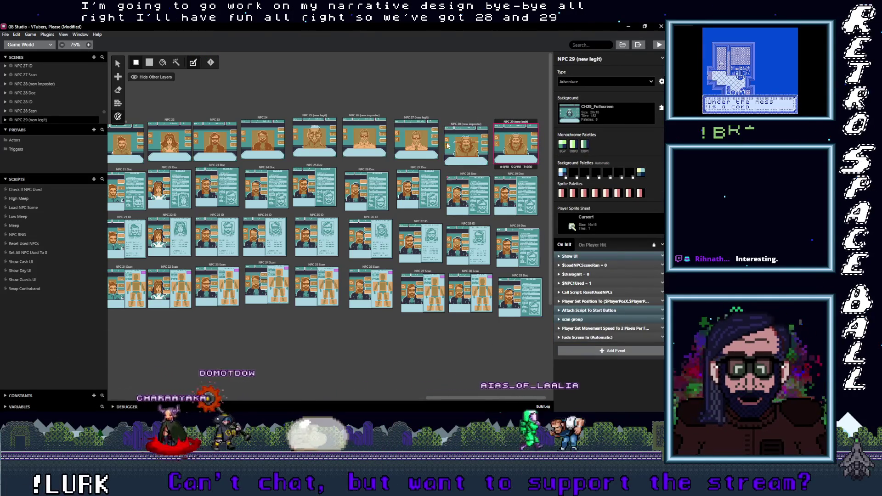
left_click(467, 128)
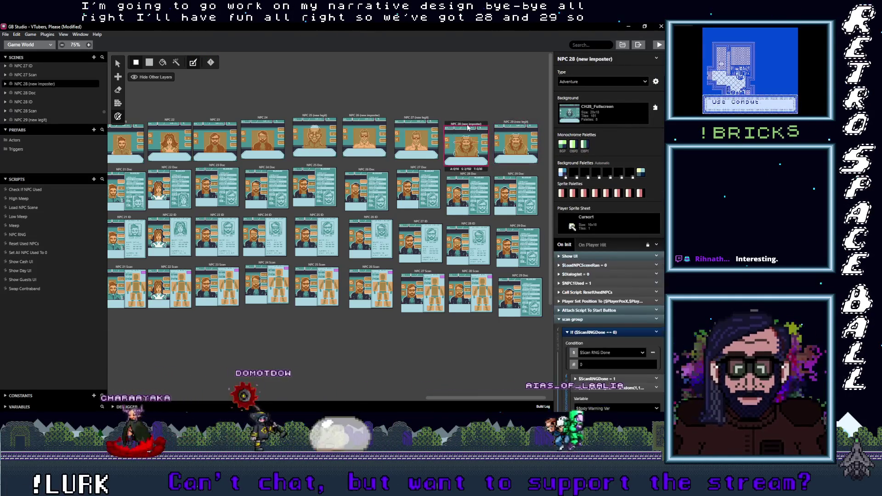
left_click(545, 138)
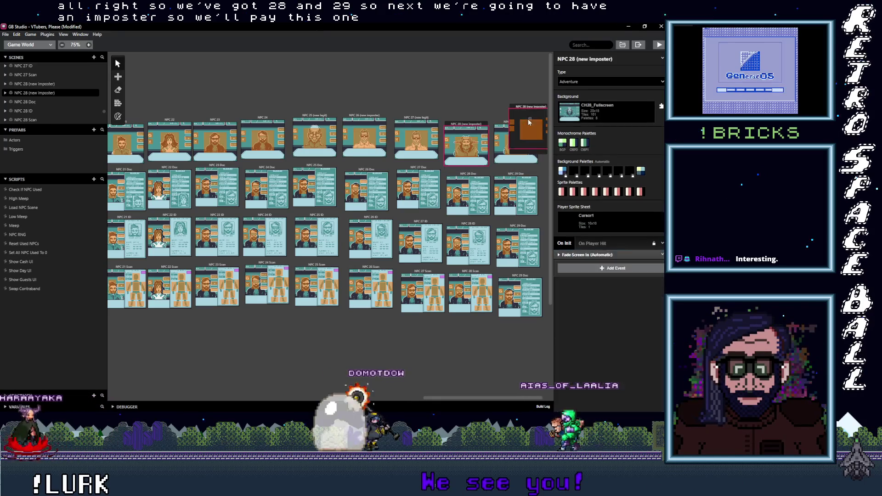
left_click_drag(531, 107, 563, 125)
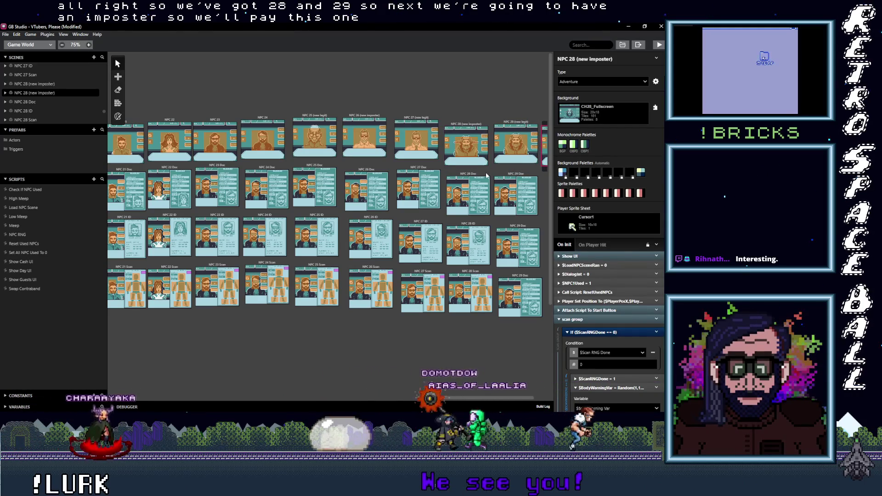
left_click_drag(469, 398, 481, 398)
Add copies of the NPC 28 Doc, ID and Scan scenes to the new column.
left_click(426, 175)
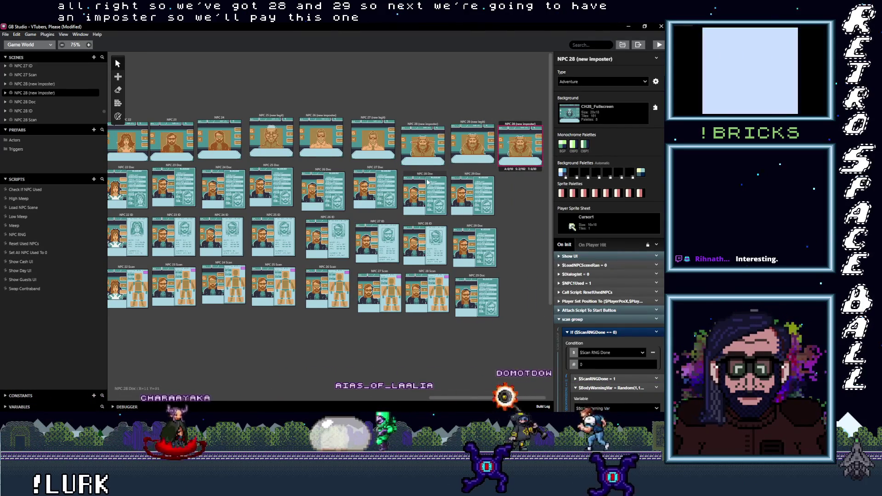
left_click(532, 203)
left_click(436, 228)
left_click_drag(437, 228, 526, 248)
left_click(526, 248)
left_click(426, 292)
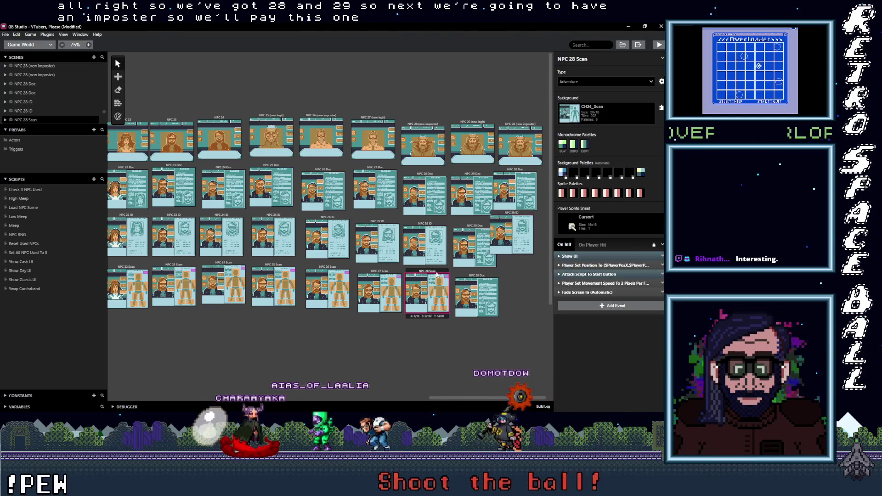
key("ctrl+c")
key("ctrl+v")
left_click(528, 303)
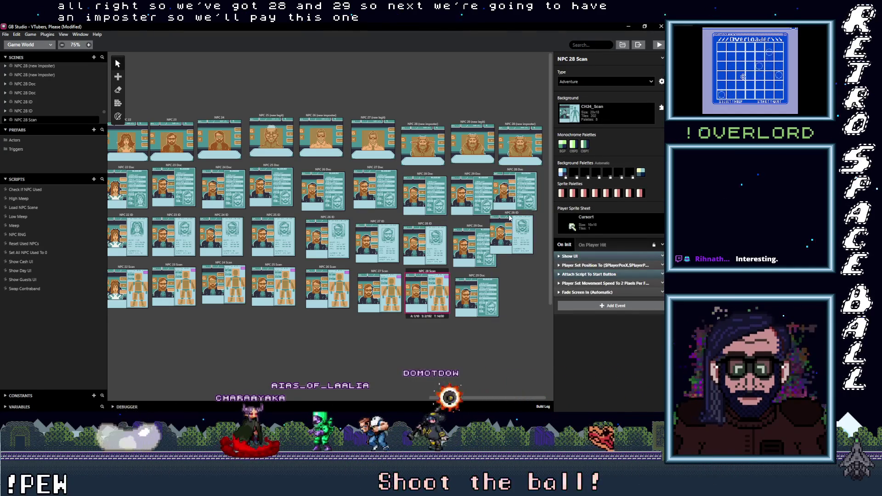
Line up the NPC 28 ID, Scan and Doc copies neatly in the new column's grid.
left_click_drag(509, 215, 521, 224)
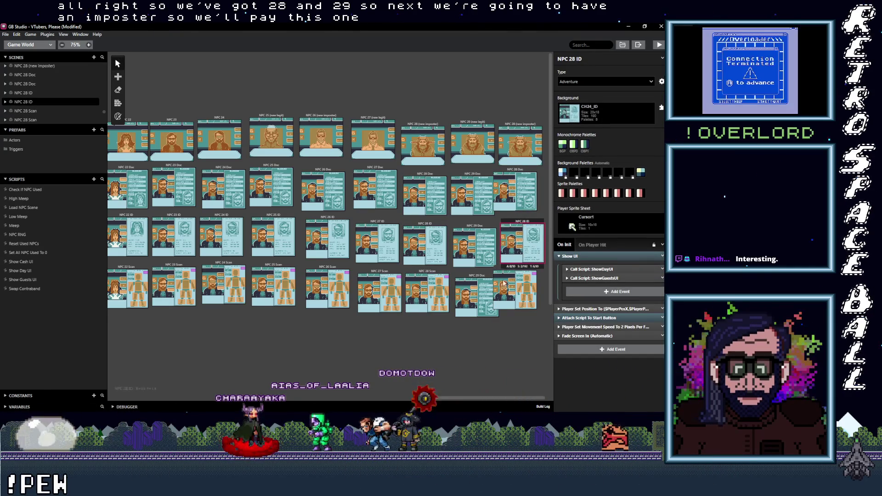
left_click_drag(496, 270, 507, 275)
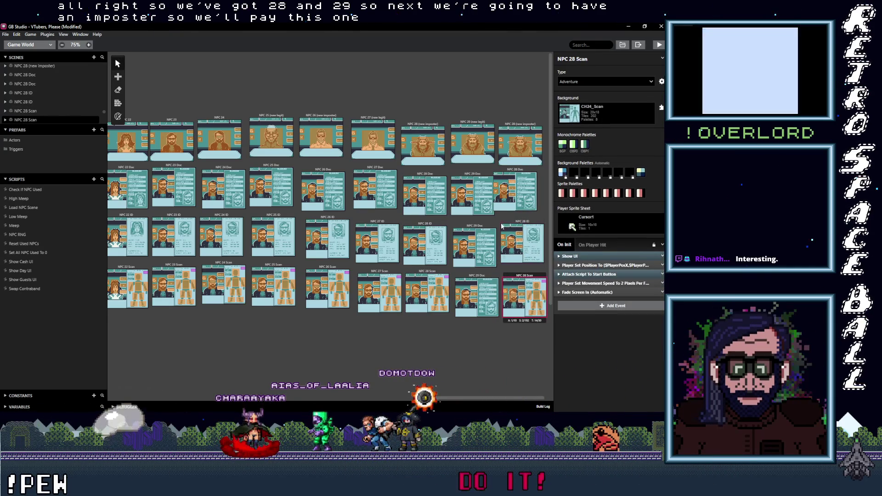
left_click(504, 173)
left_click_drag(504, 173, 507, 175)
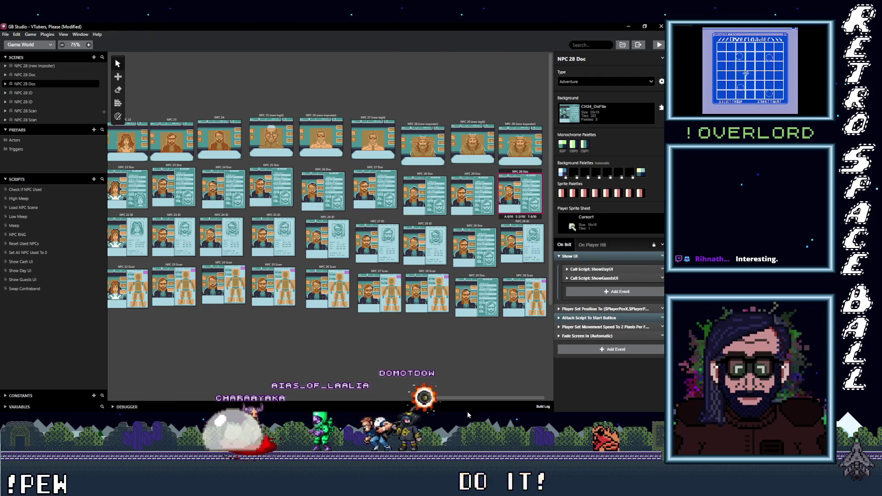
left_click_drag(465, 400, 481, 393)
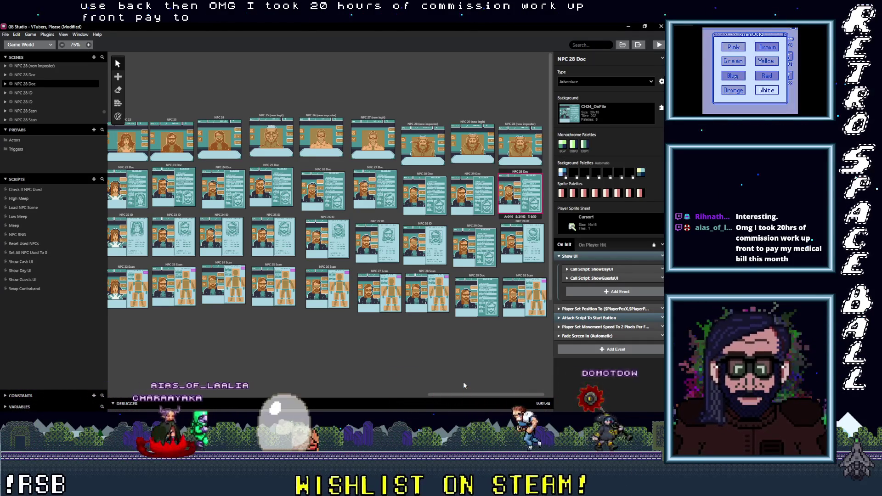
left_click_drag(465, 393, 470, 394)
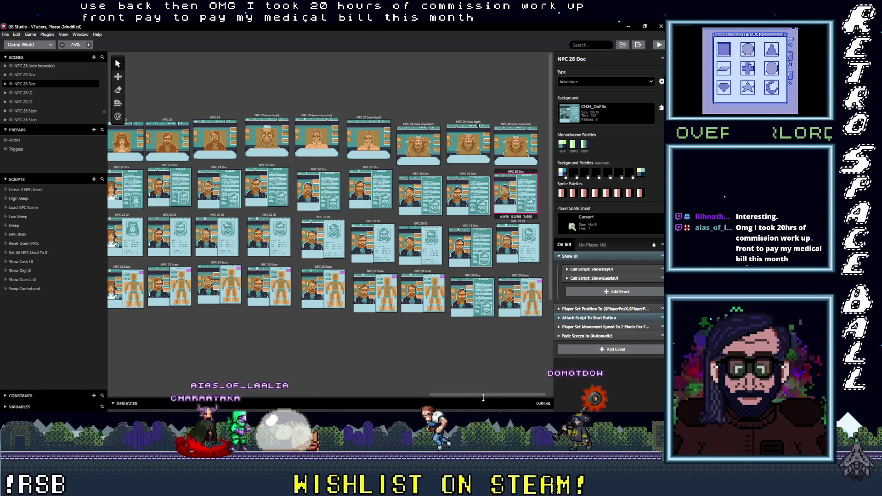
left_click(475, 123)
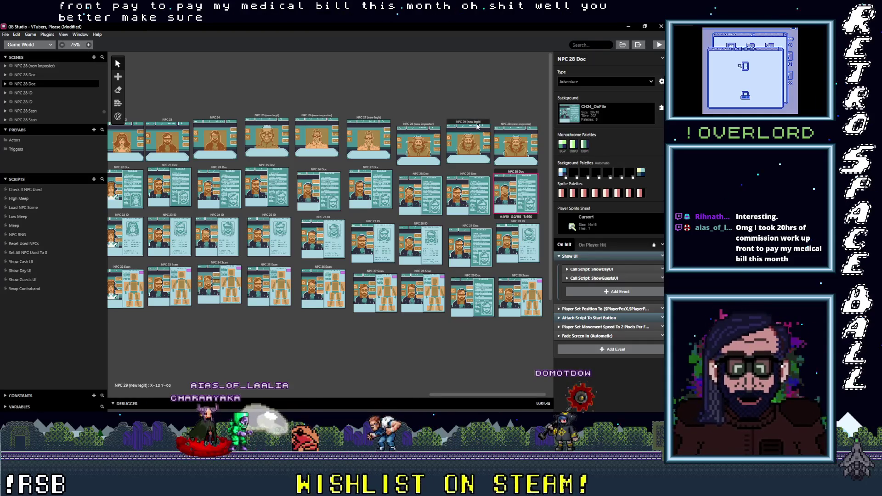
Place a copy of the NPC 29 (new legit) scene at the end of the top row.
left_click(471, 225)
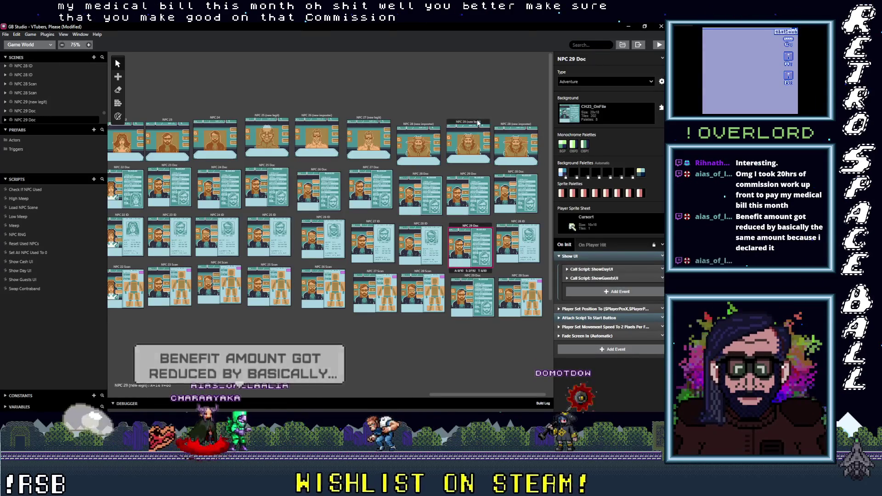
left_click(468, 137)
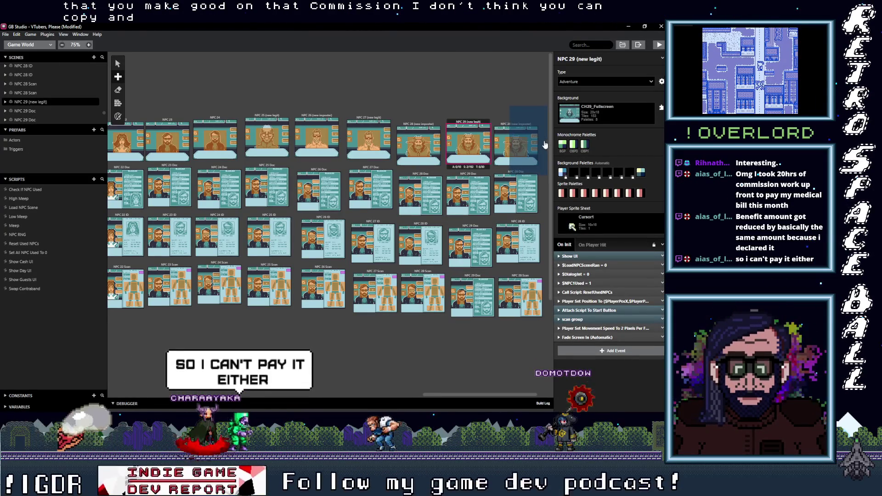
left_click(522, 110)
left_click_drag(522, 111, 549, 122)
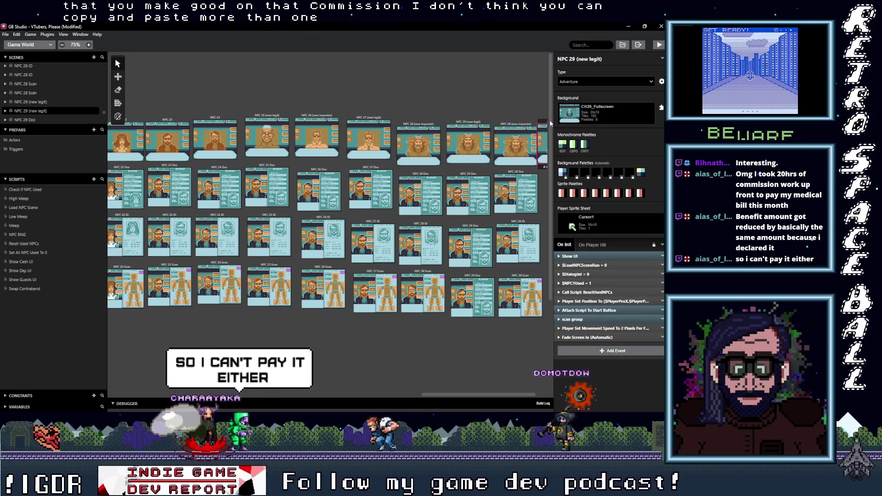
scroll(461, 398, "right", 2)
Paste NPC 29 Doc copies at the ends of rows two to four and move them into clear slots.
left_click(426, 175)
key("ctrl+v")
left_click(501, 174)
left_click(420, 229)
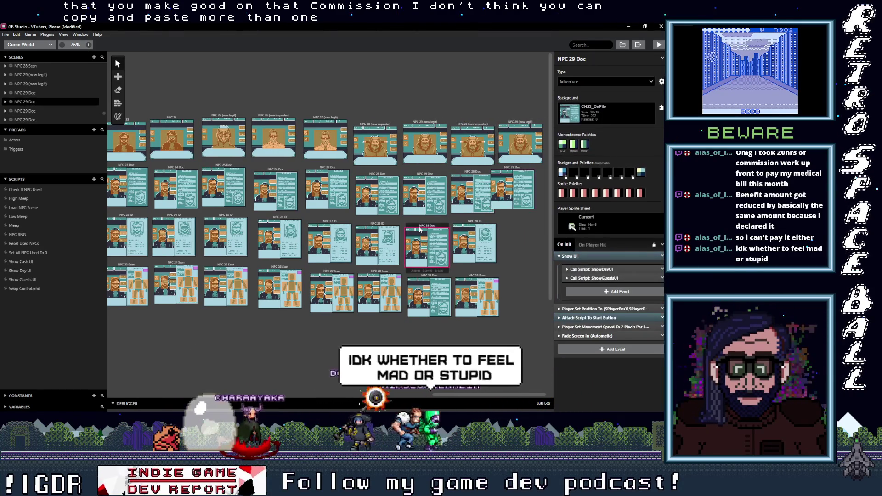
key("ctrl+v")
left_click(434, 279)
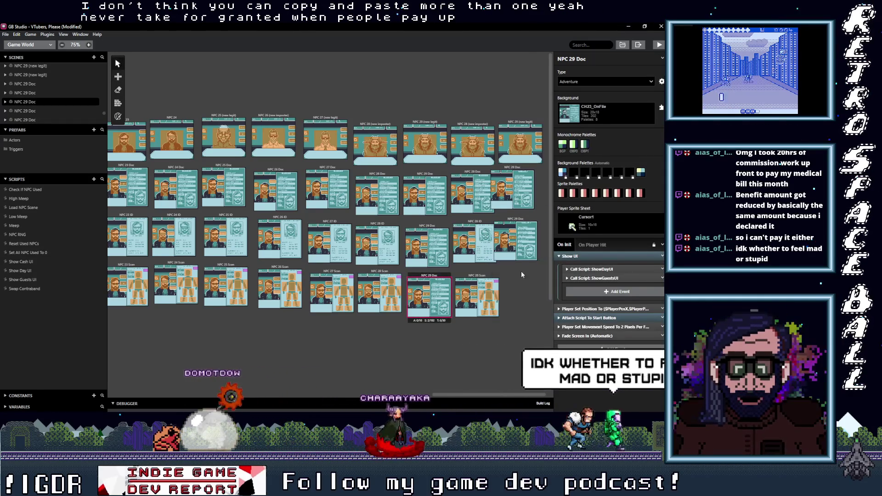
key("ctrl+v")
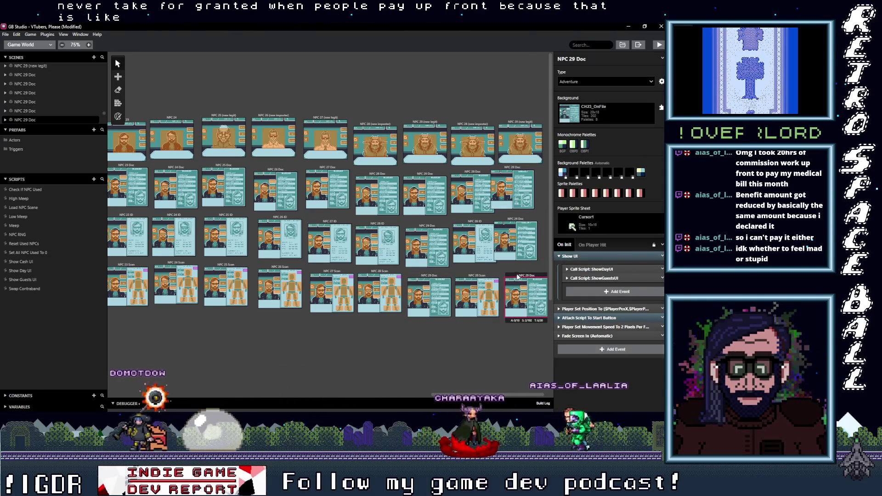
left_click_drag(515, 243, 526, 248)
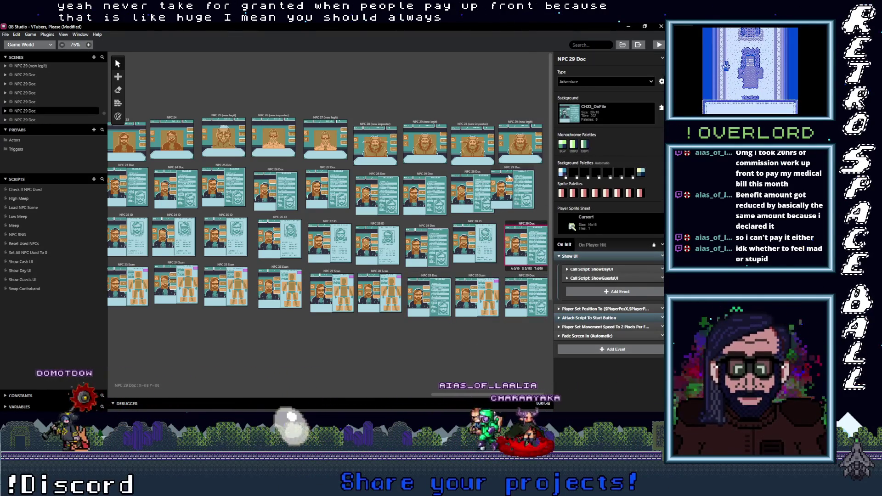
left_click_drag(511, 184, 525, 187)
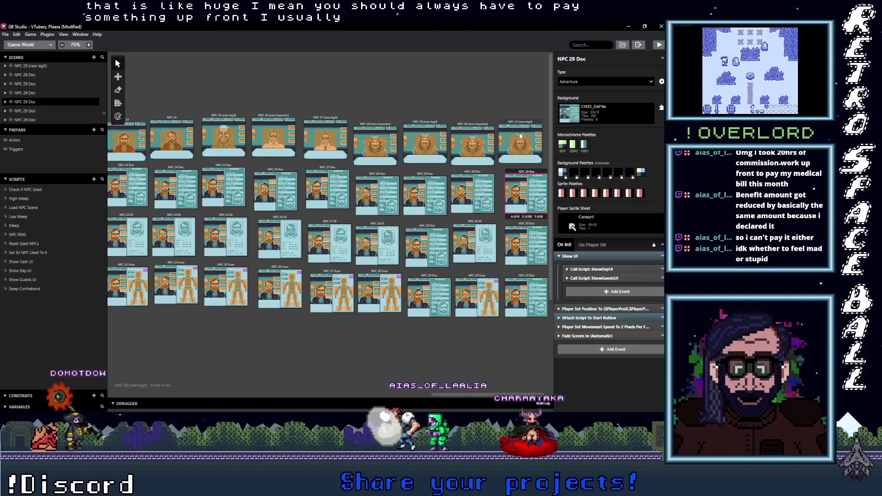
left_click_drag(505, 121, 513, 123)
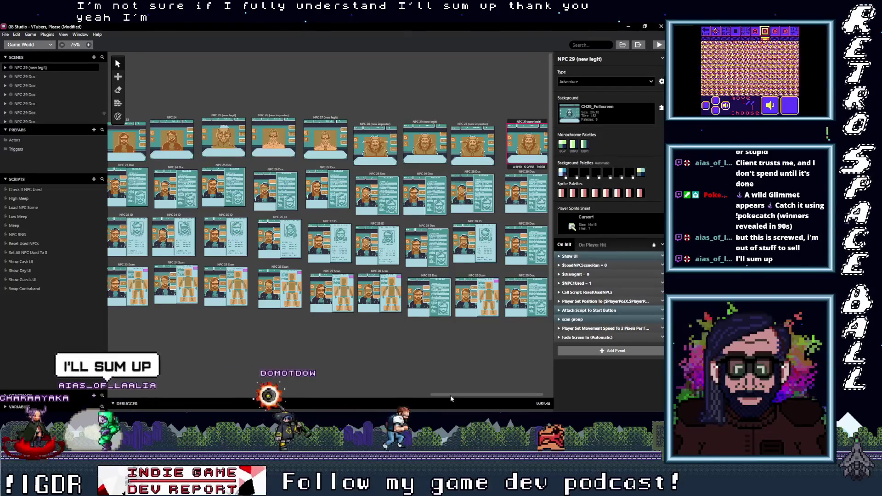
Rename the copied imposter and Doc scenes to NPC 30 (new imposter) and NPC 30 Doc.
scroll(443, 102, "right", 1)
left_click(467, 126)
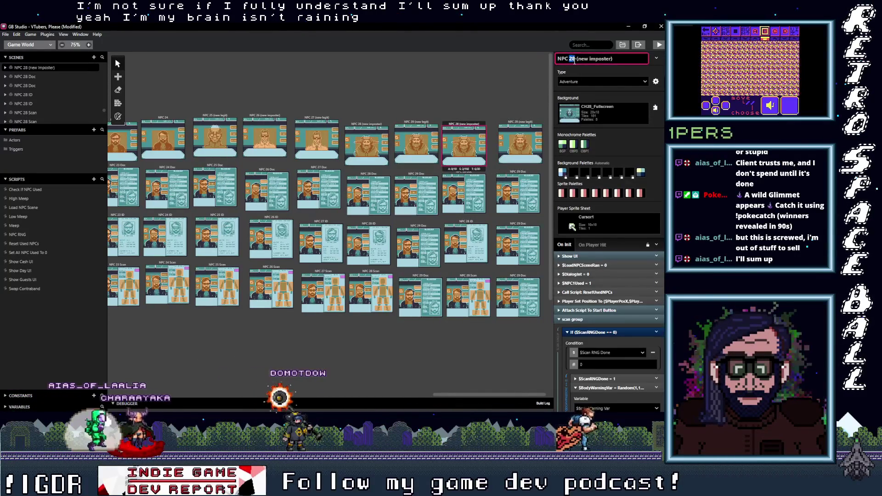
type("30")
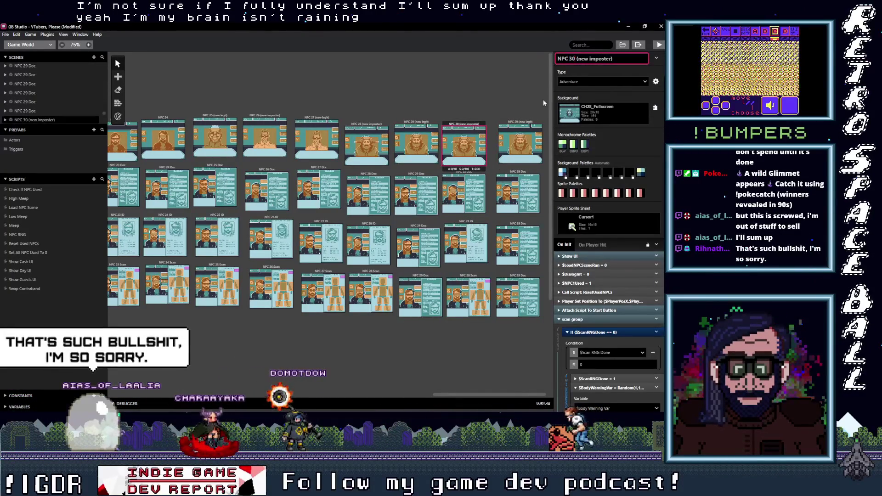
left_click(477, 175)
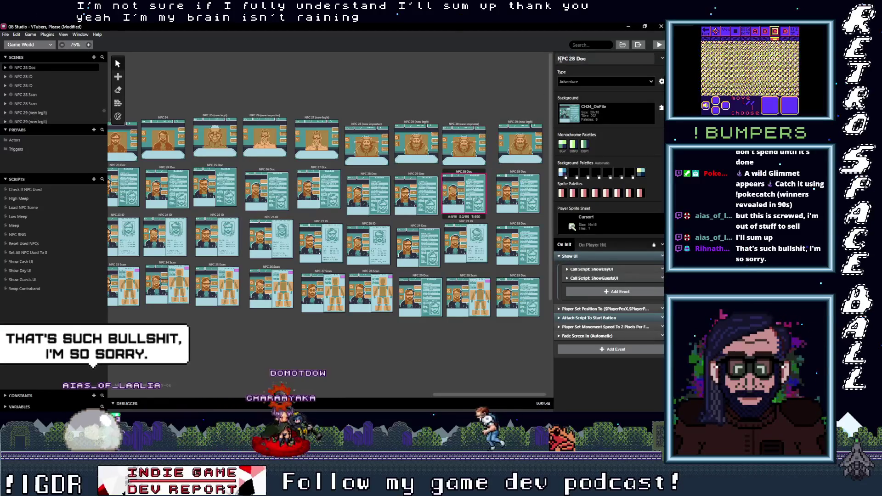
double_click(571, 59)
type("30")
Renumber the copied NPC 28 ID and Scan scenes, correcting the Scan one to NPC 30 Scan.
left_click(466, 243)
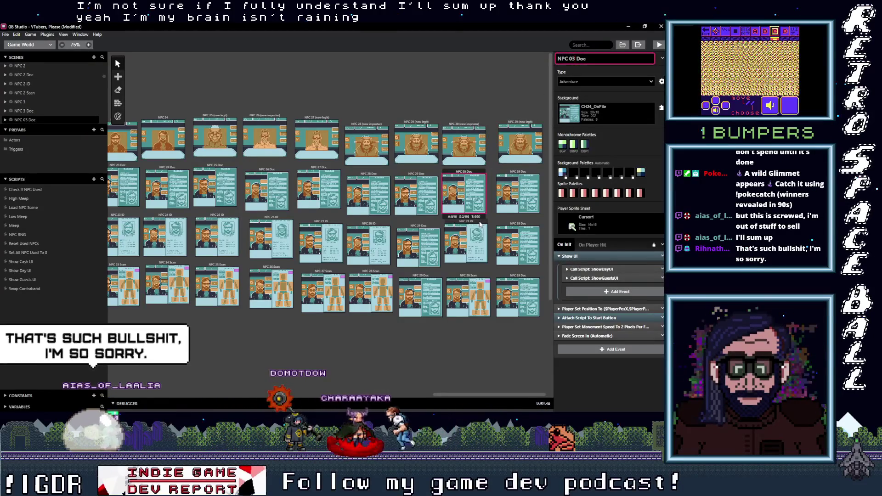
double_click(572, 59)
type("03")
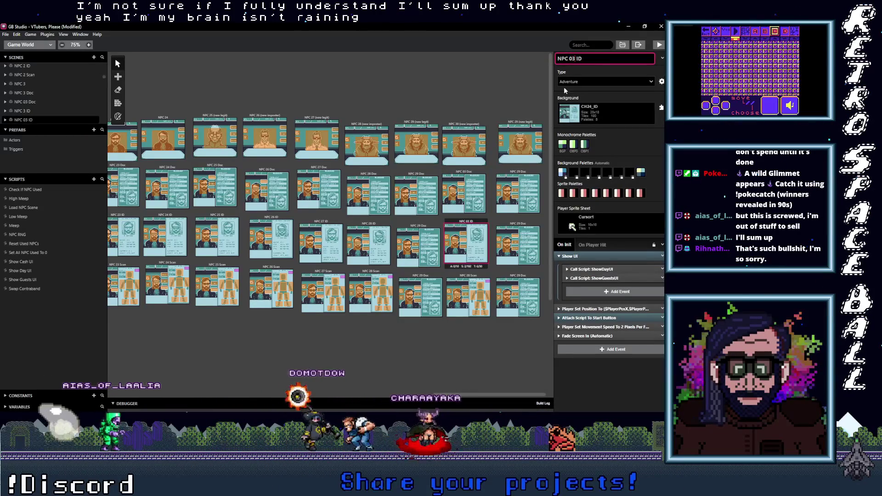
left_click(478, 276)
double_click(571, 59)
type("03")
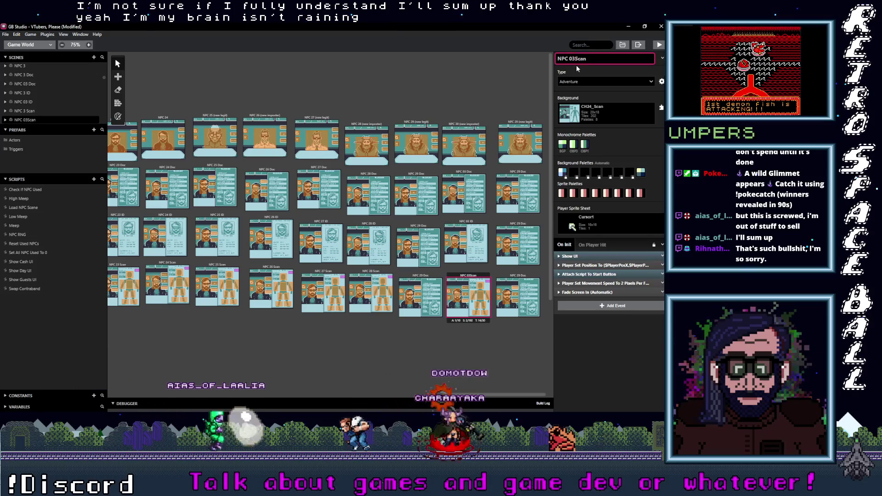
key("BackSpace")
key("BackSpace")
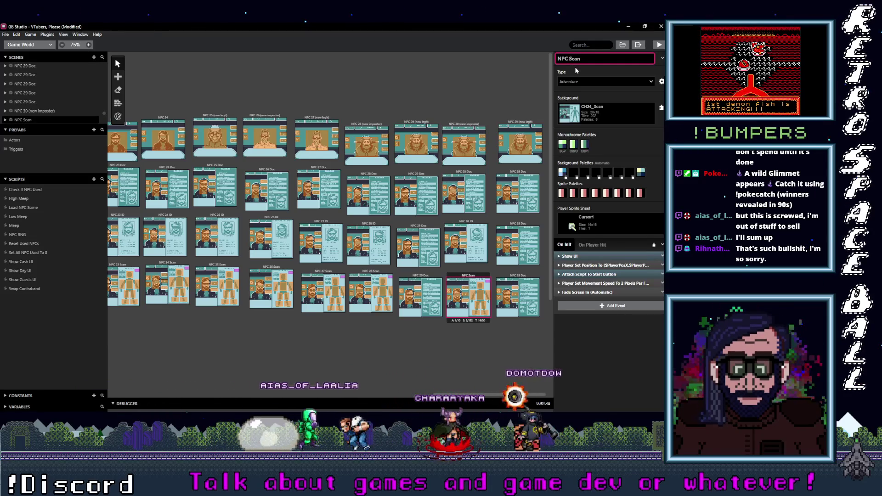
type("30")
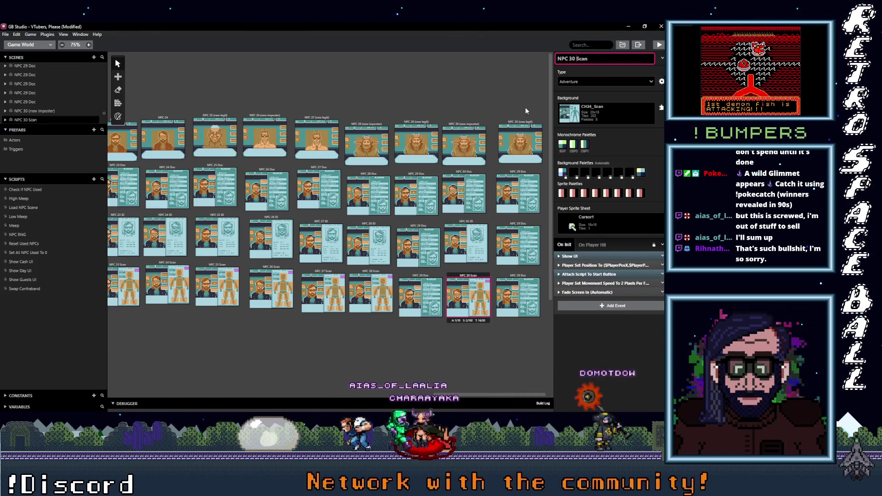
Rename the copied NPC 29 legit scene to NPC 31 (new legit).
left_click(520, 138)
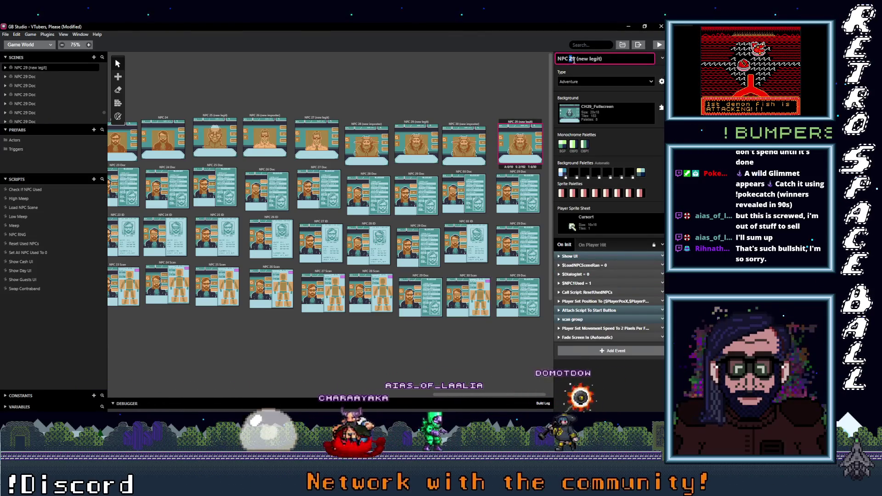
type("30")
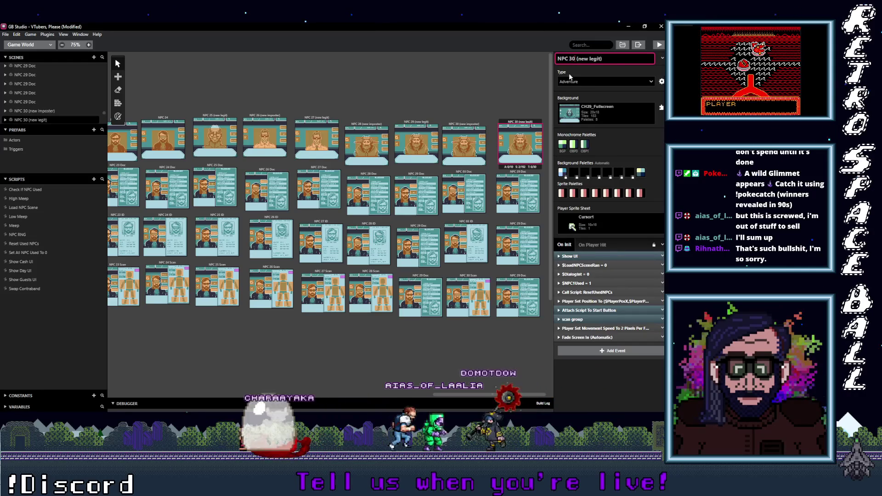
key("BackSpace")
type("1")
Rename the NPC 29 Doc copies to NPC 31 Doc.
left_click(527, 175)
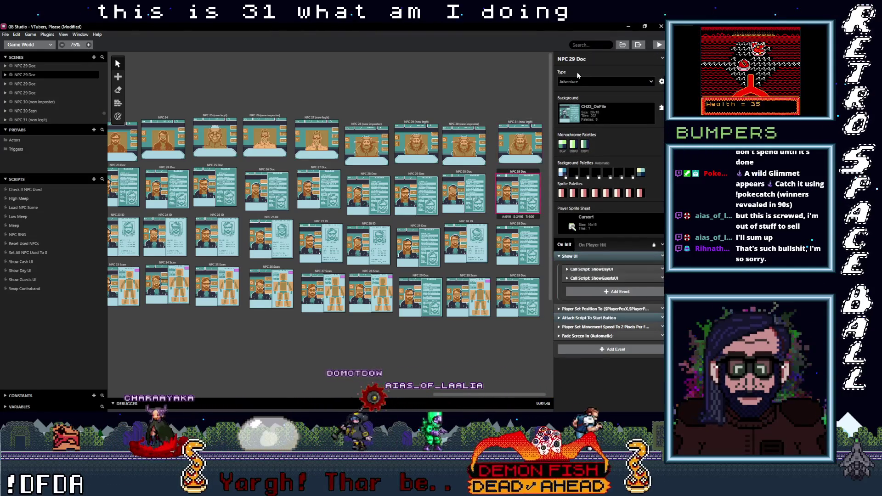
double_click(573, 59)
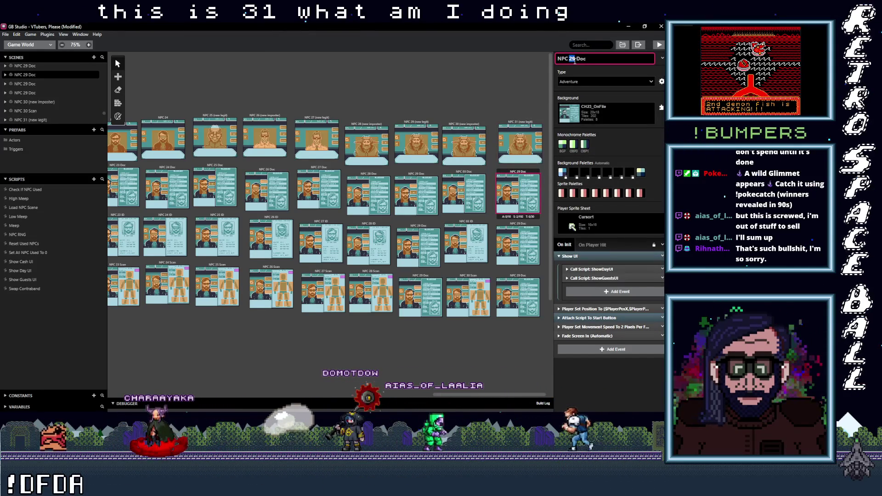
type("31")
left_click(518, 246)
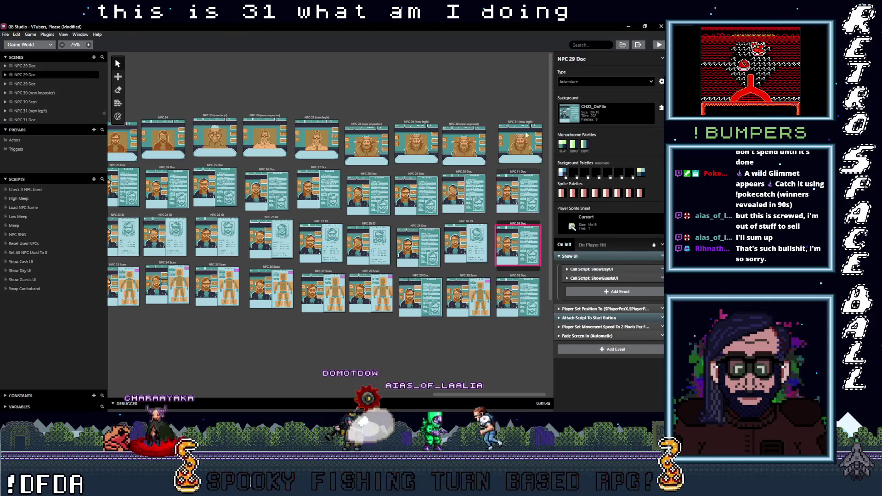
double_click(573, 59)
type("31")
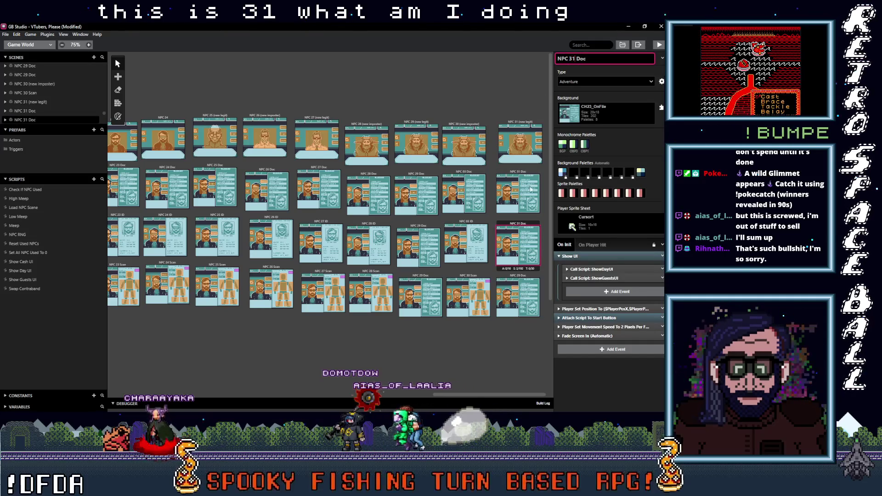
left_click(516, 284)
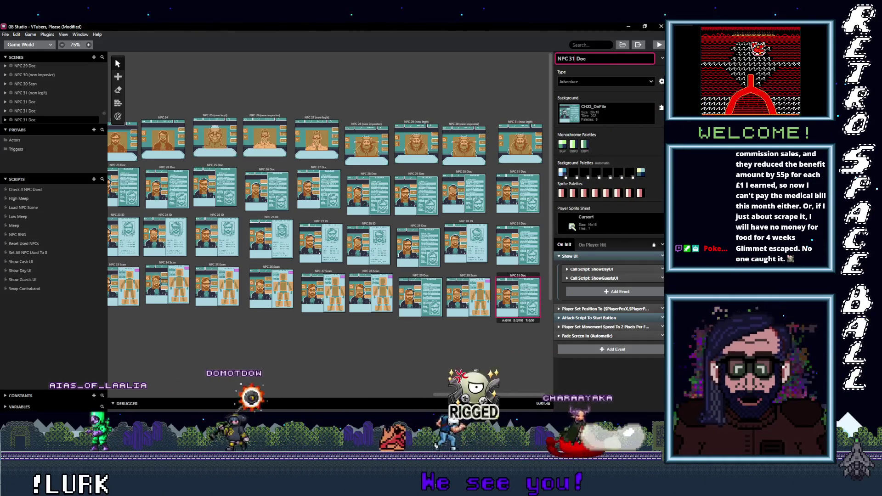
Finish the NPC 31 Doc name and load NPC 30 (new imposter) in the inspector.
key("alt+Tab")
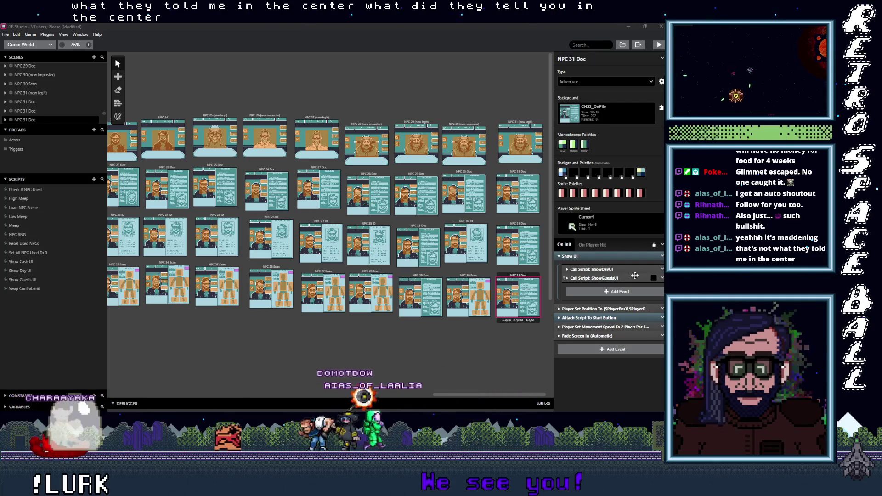
left_click(468, 127)
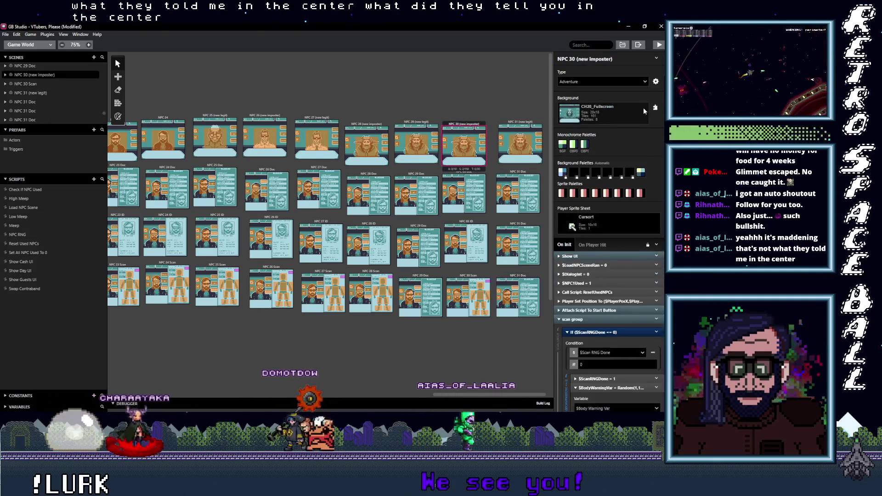
Set the NPC 30 (new imposter) scene's background image to CH30_Fullscreen.
left_click(604, 113)
scroll(602, 160, "down", 10)
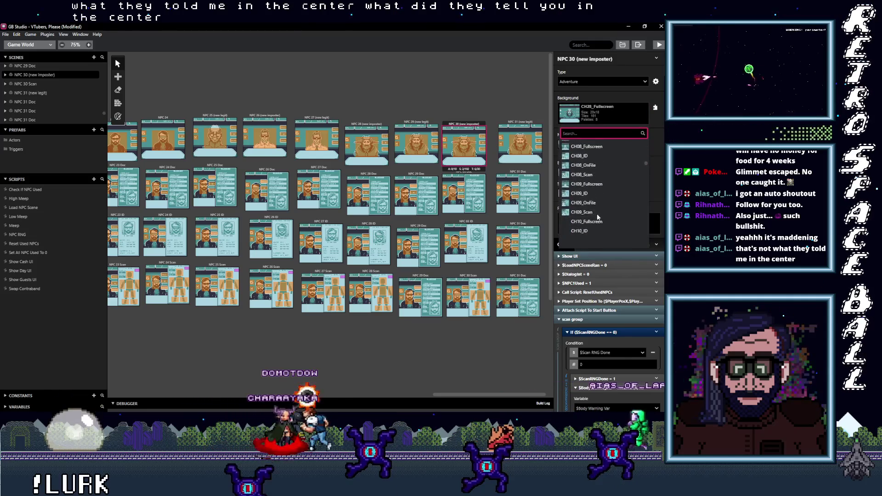
scroll(597, 214, "down", 5)
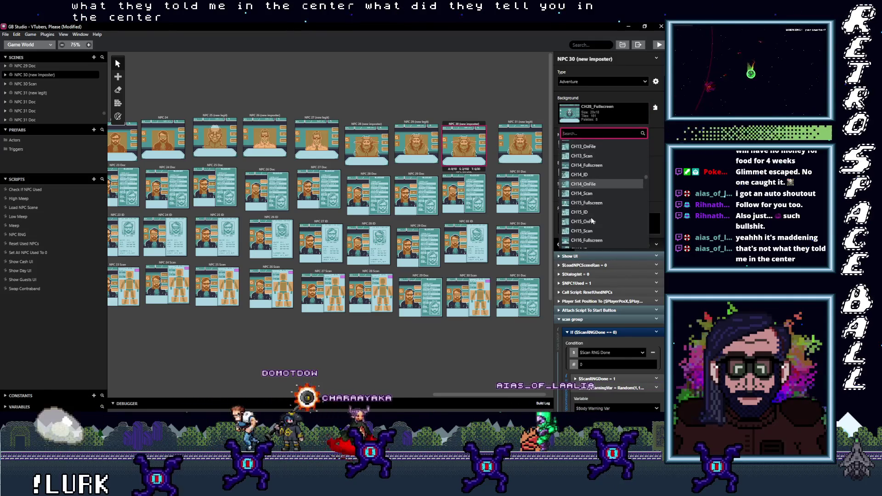
scroll(592, 221, "down", 5)
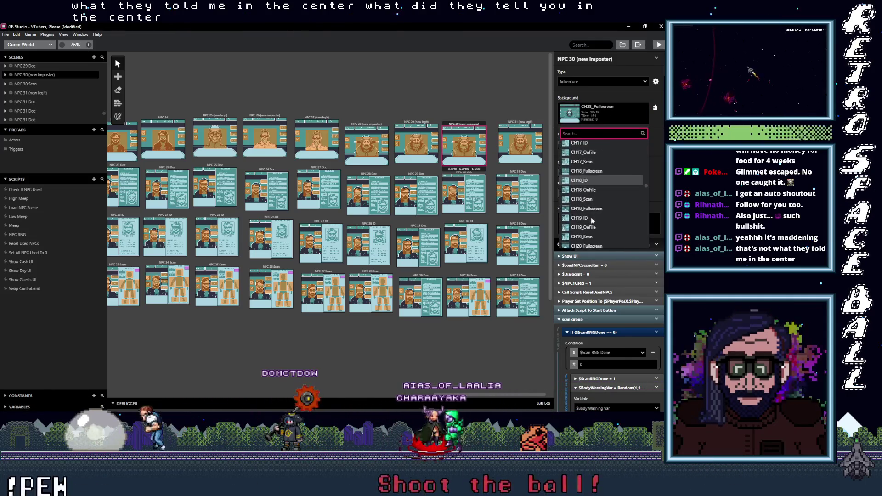
scroll(592, 221, "down", 5)
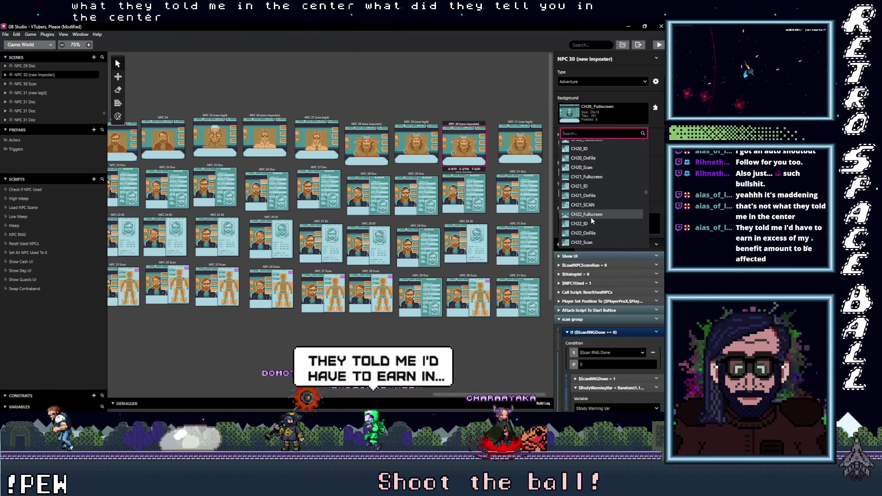
scroll(591, 220, "down", 5)
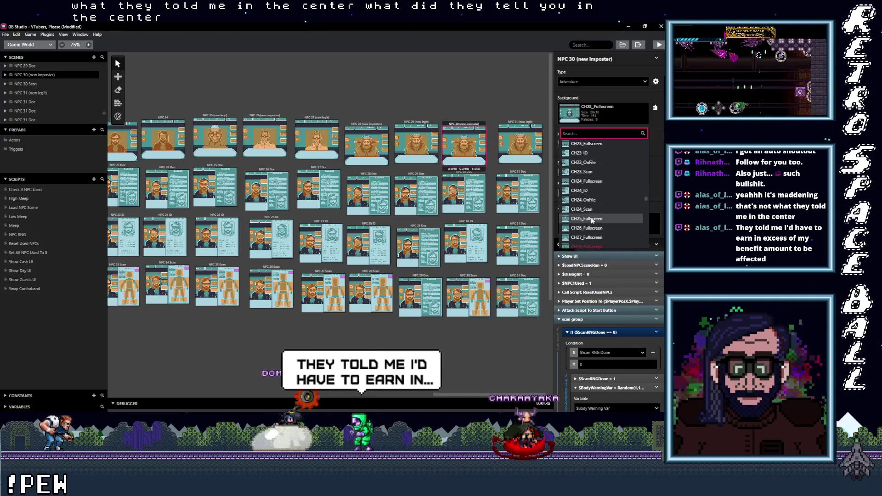
left_click(592, 231)
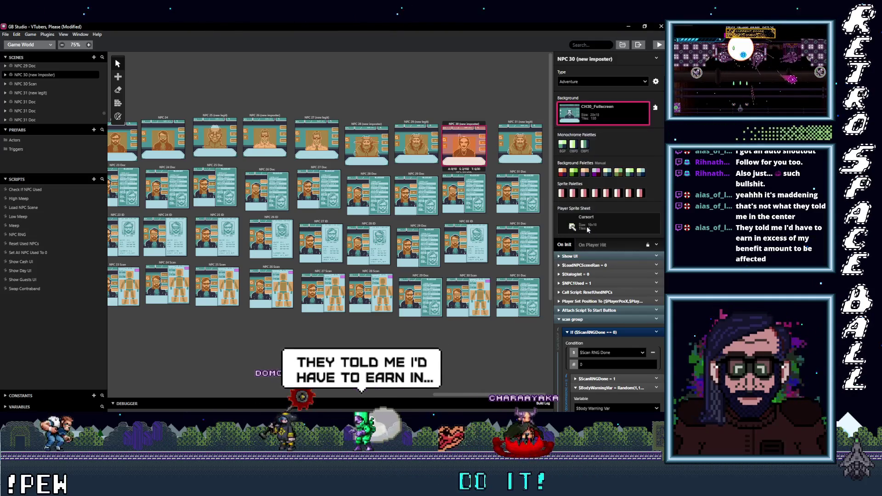
left_click(509, 127)
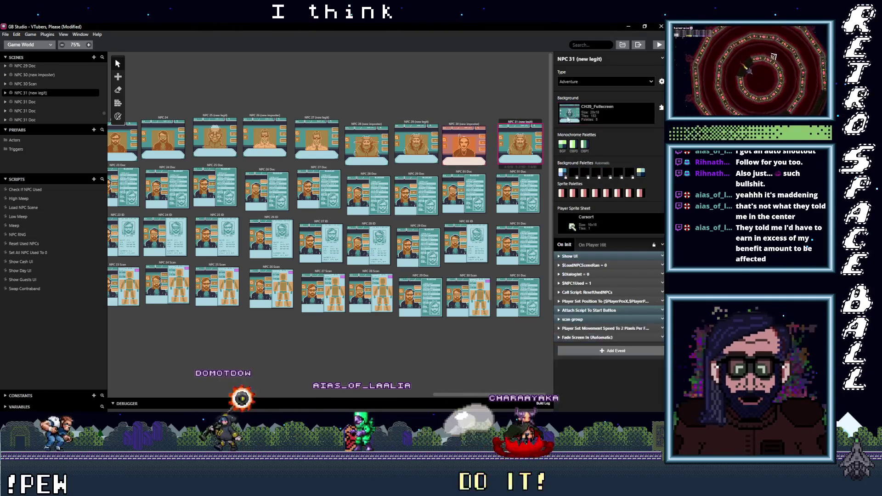
Set the NPC 31 (new legit) scene's background image to CH31_Fullscreen.
left_click(603, 112)
scroll(618, 202, "down", 10)
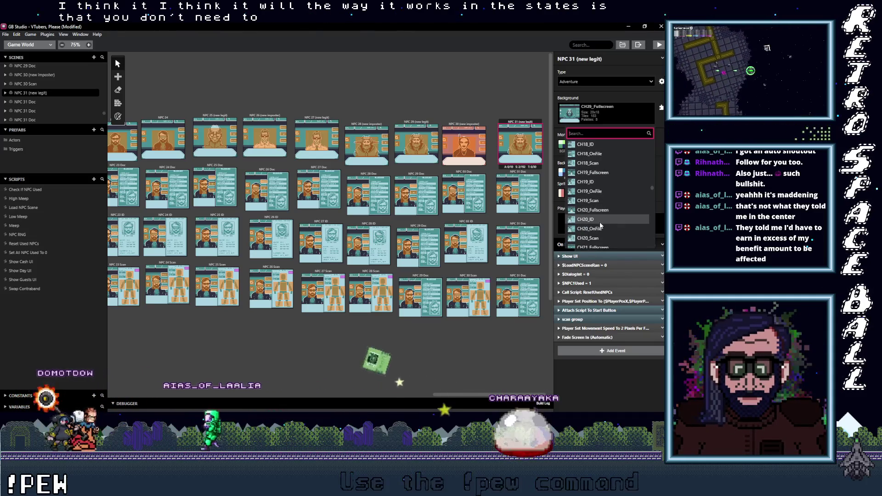
scroll(599, 221, "down", 3)
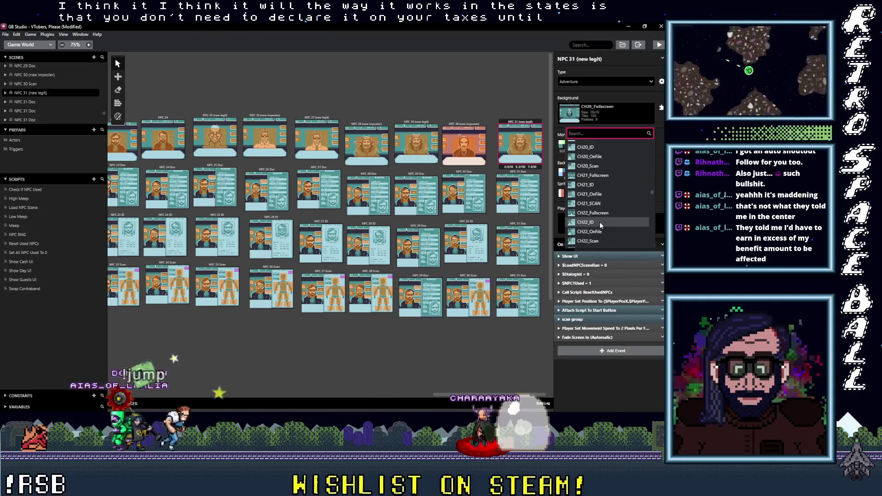
scroll(599, 222, "down", 2)
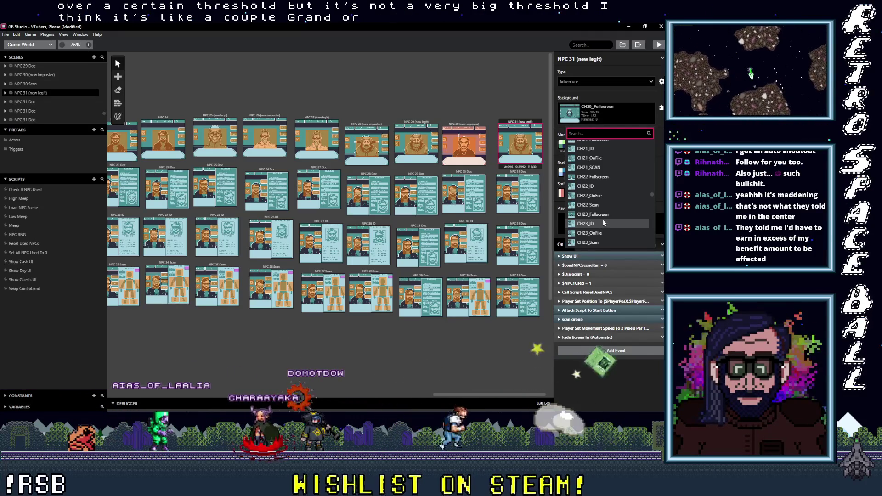
scroll(603, 223, "down", 6)
scroll(603, 223, "down", 4)
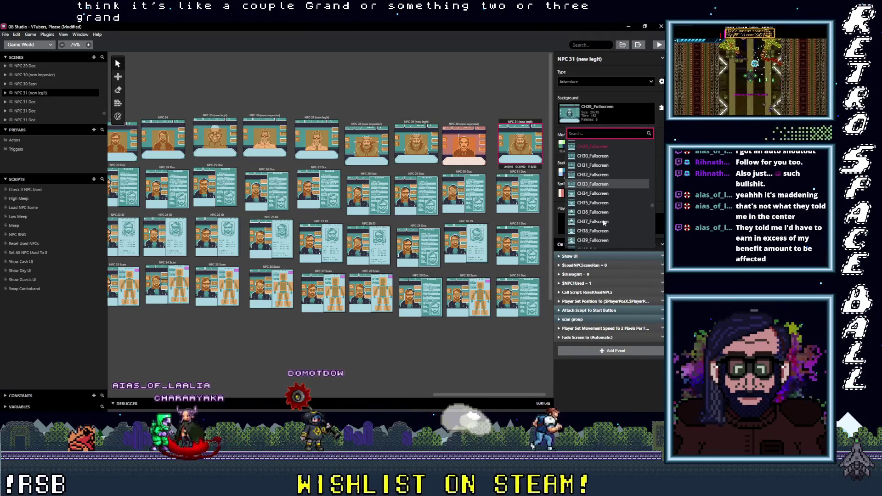
scroll(603, 223, "up", 3)
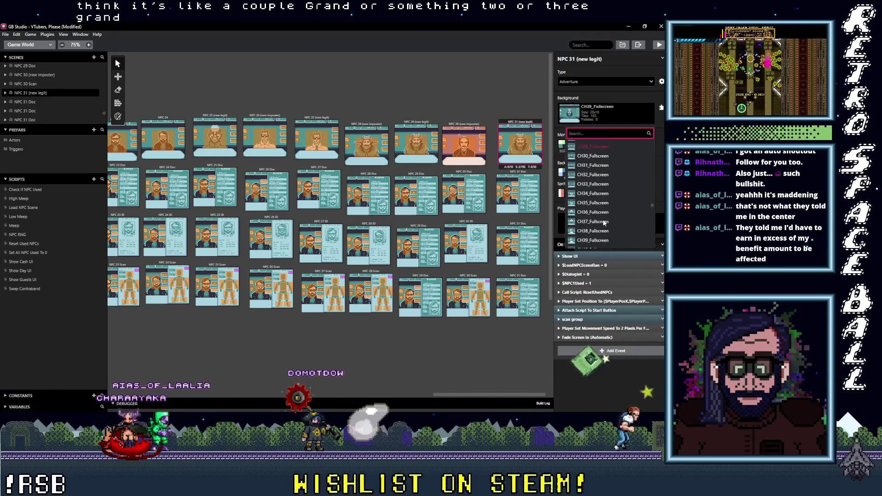
left_click(600, 166)
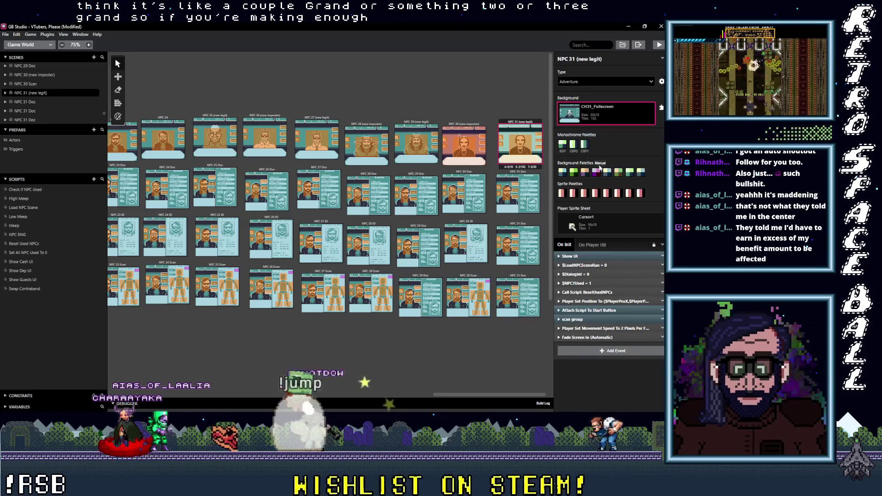
left_click(460, 125)
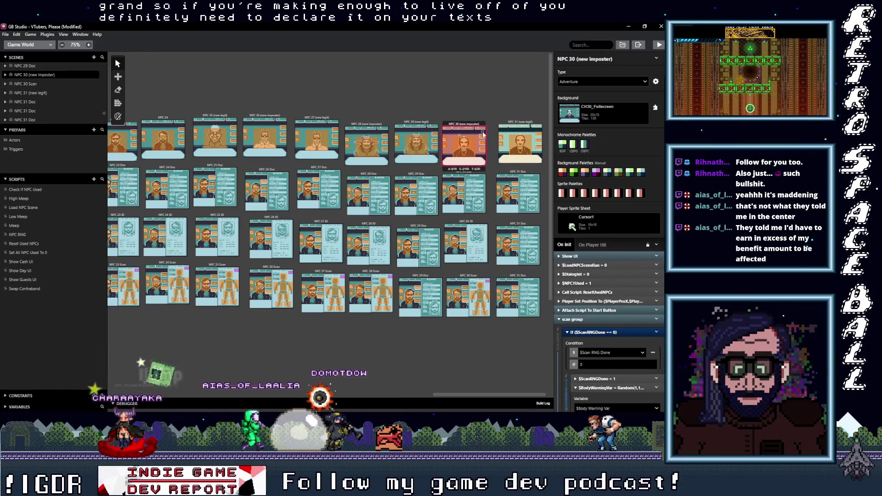
Switch NPC 31 (new legit)'s background palettes to Automatic, then select NPC 30 (new imposter).
left_click(118, 116)
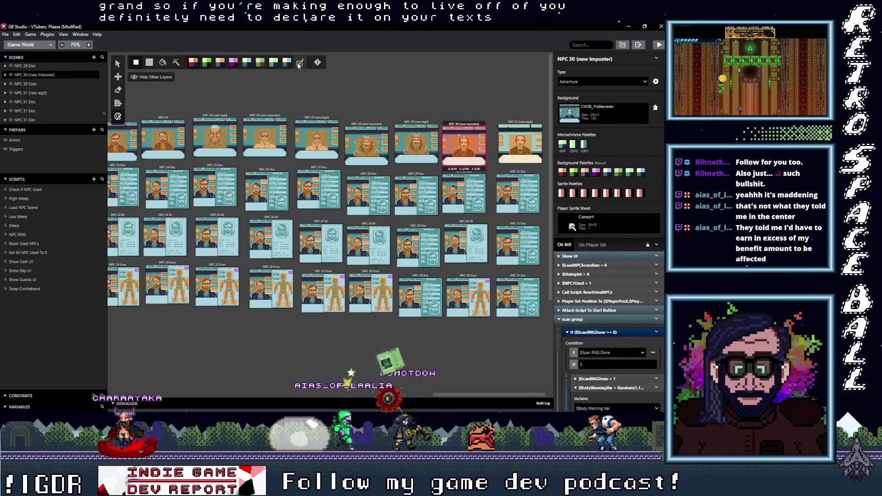
left_click(519, 142)
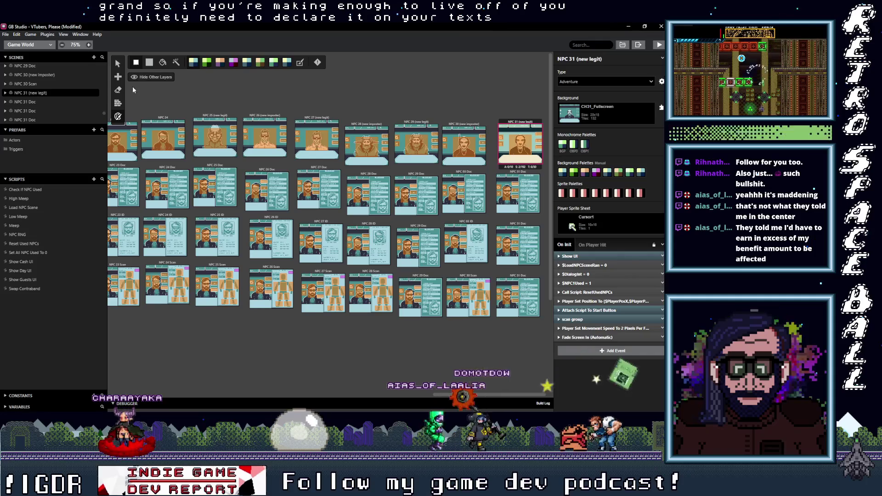
left_click(300, 63)
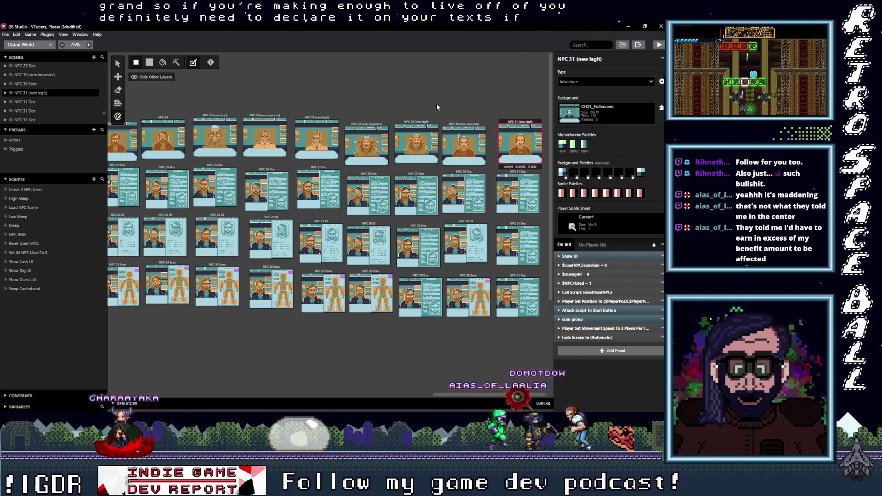
left_click(314, 91)
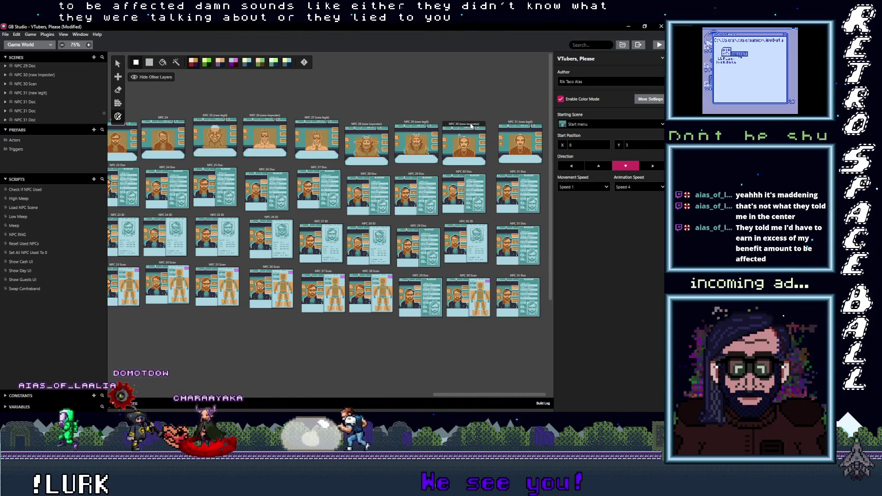
left_click(465, 163)
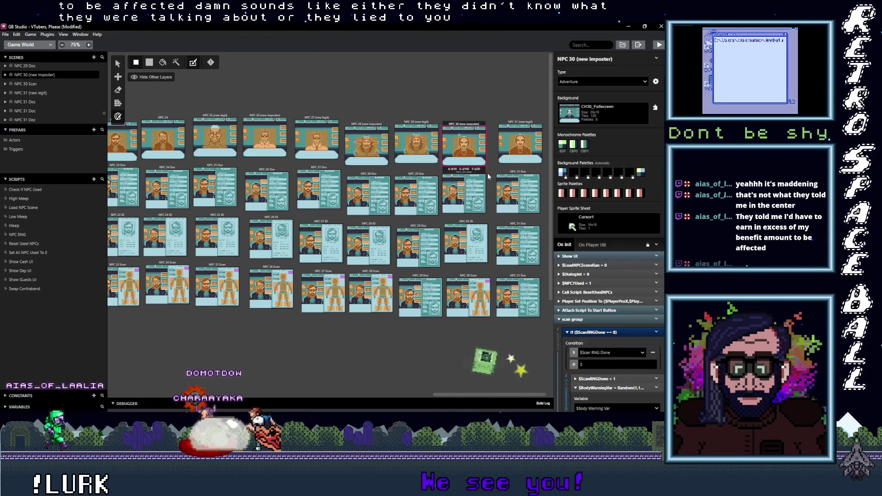
key("s")
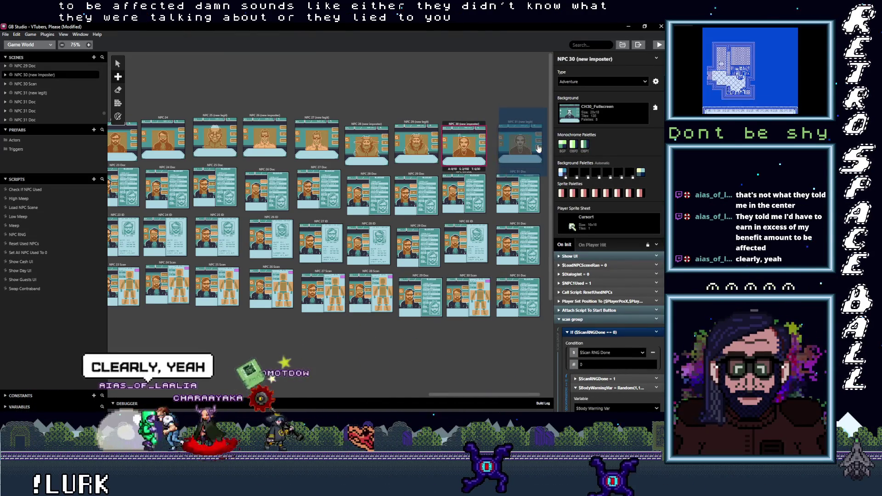